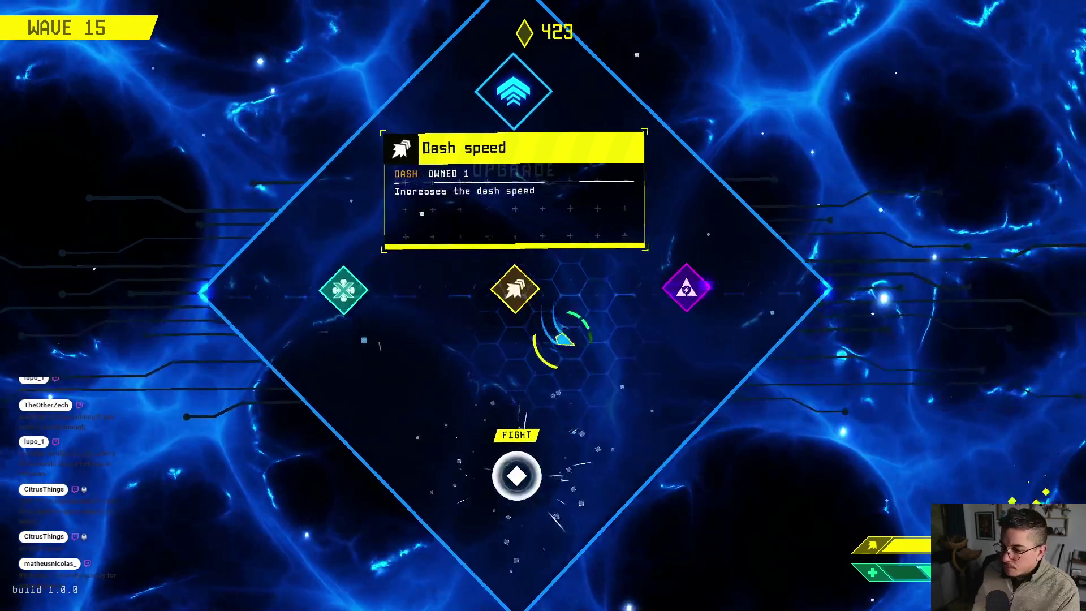
Buy the Explosive bullets upgrade in the wave 15 shop and start wave 16.
key("s")
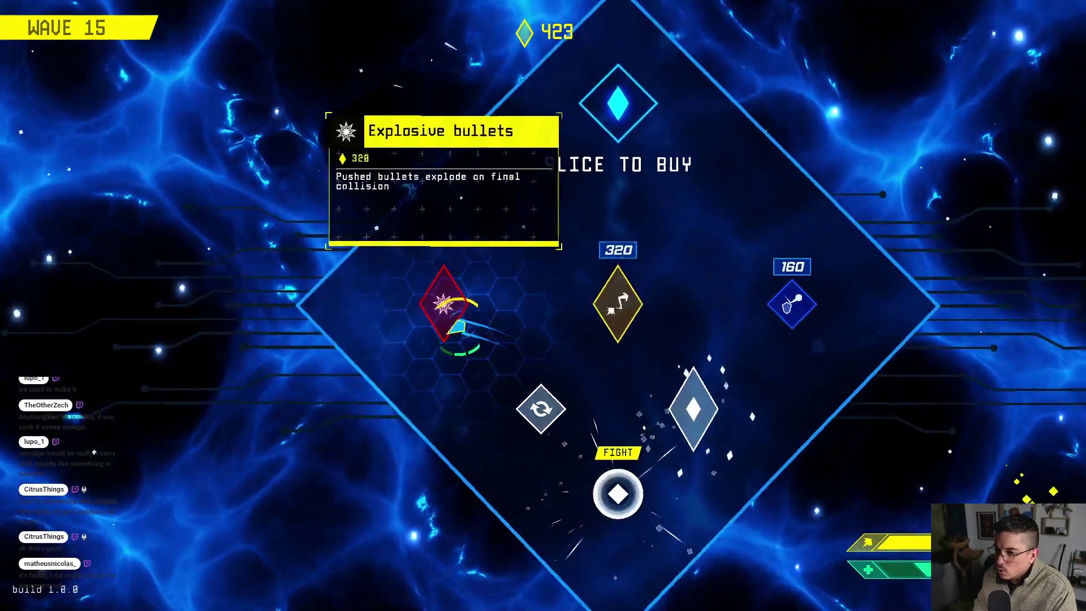
key("space")
key("s")
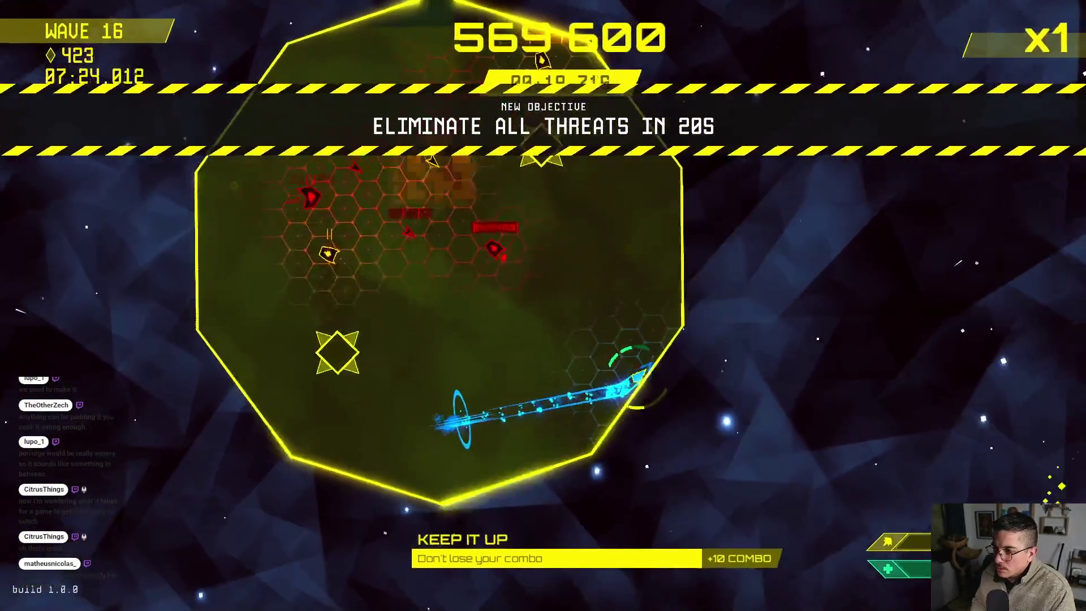
Slash through the wave 16 enemies, then pause to view the run stats.
key("space")
key("space")
key("space")
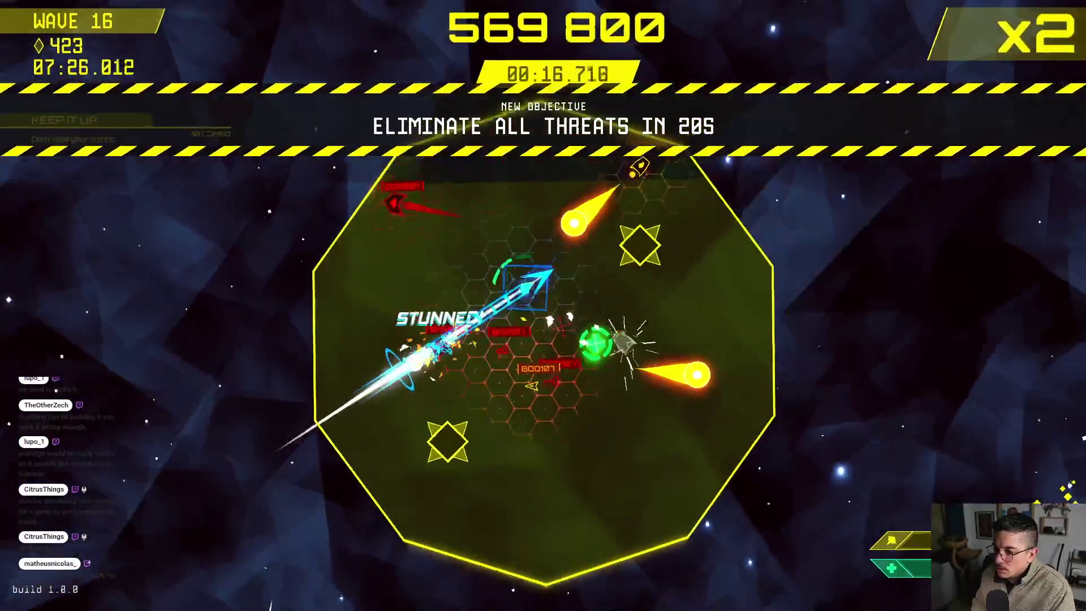
key("space")
key("space")
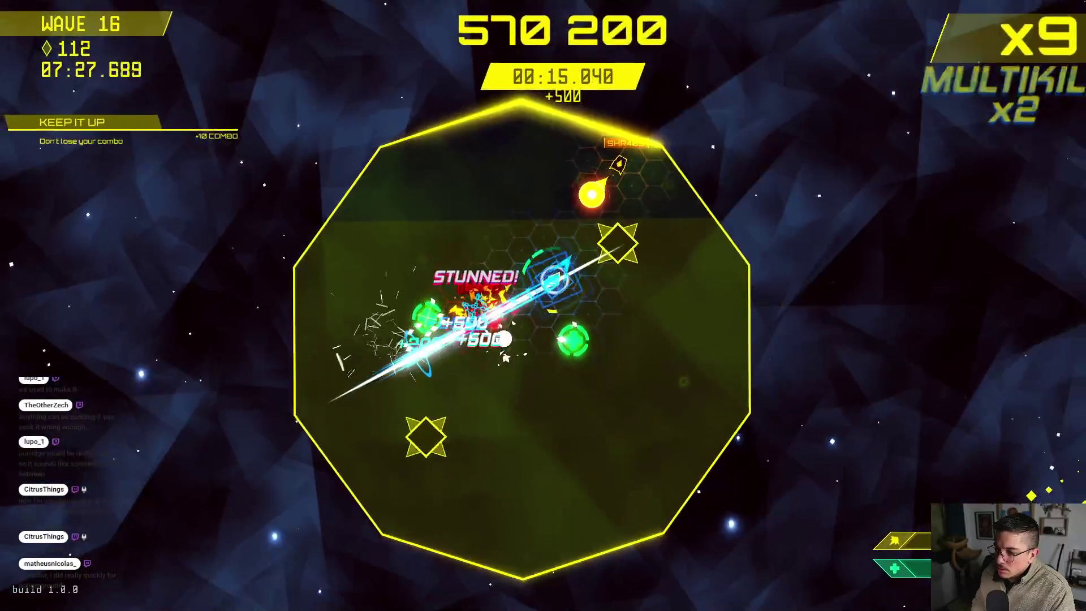
key("Escape")
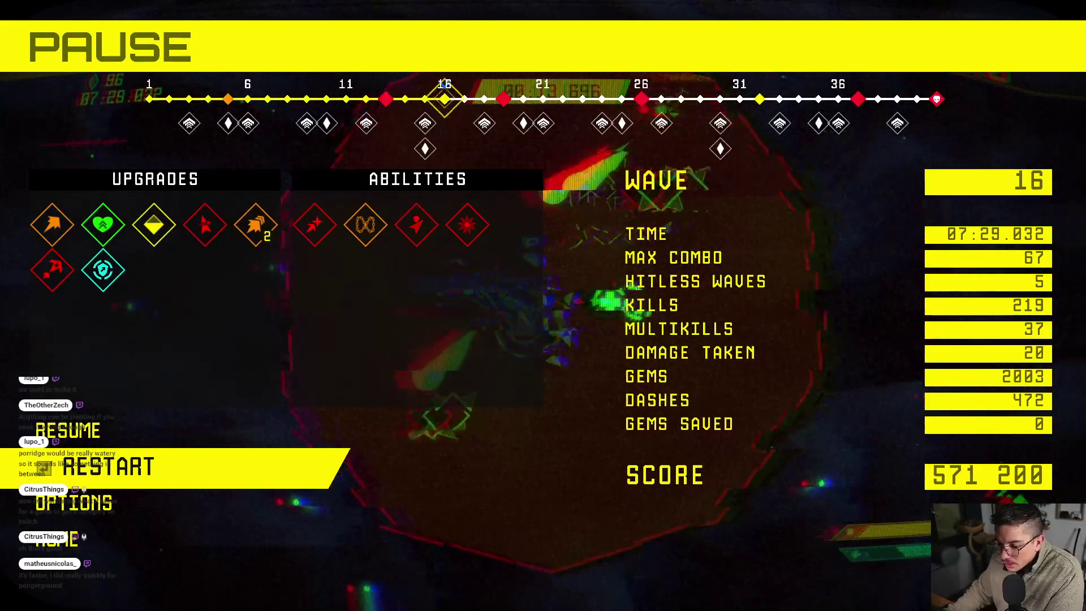
Resume the run, play through to wave 18, and claim the upgrades reward.
left_click(67, 431)
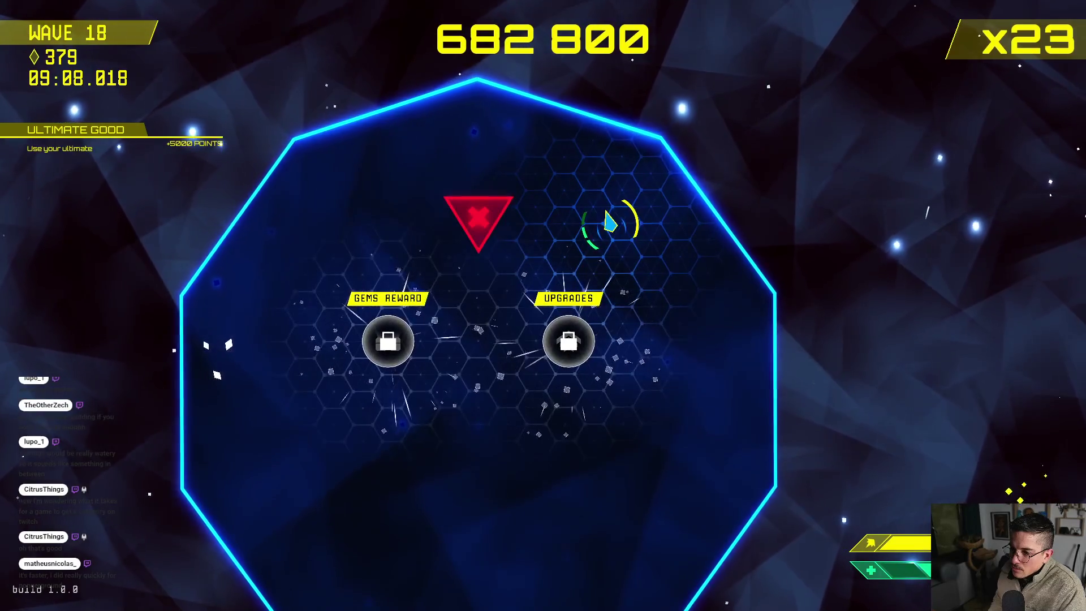
left_click(569, 340)
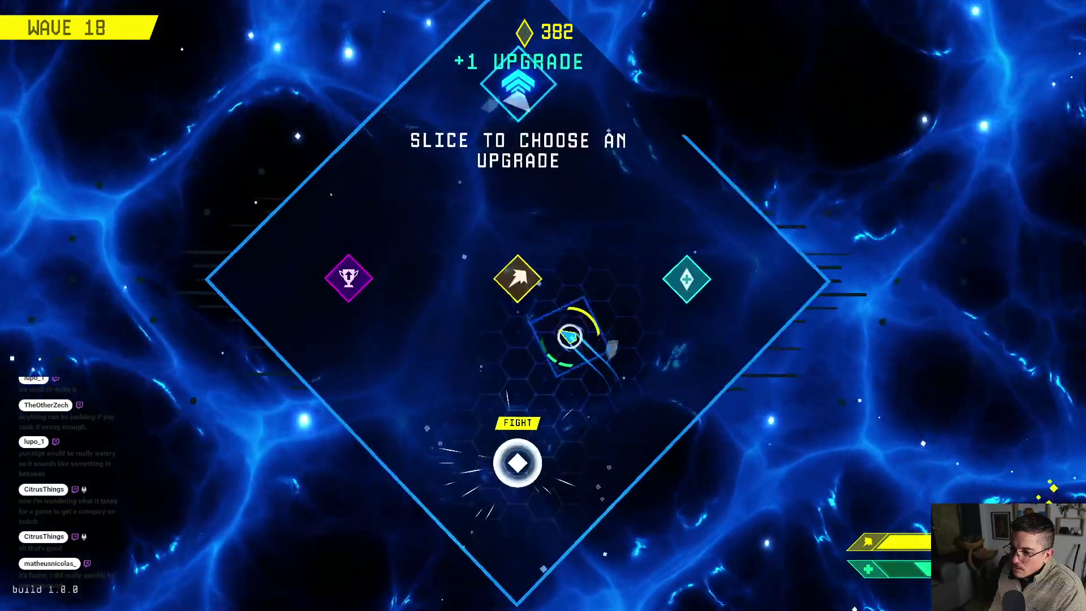
Take an upgrade and play the Protect the Payload wave until the run ends, then retry.
left_click(497, 262)
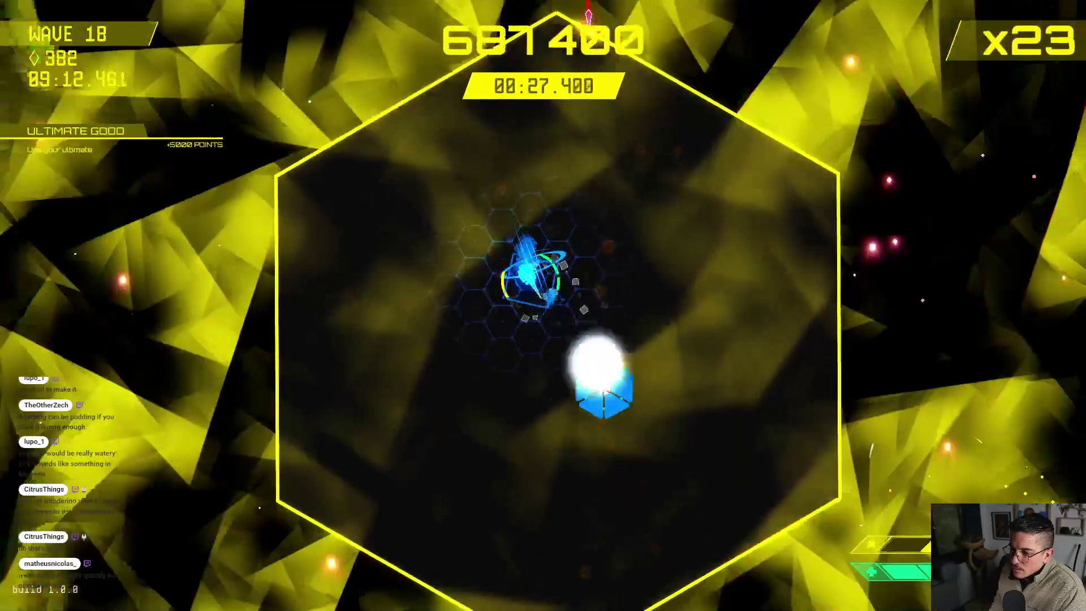
left_click(597, 362)
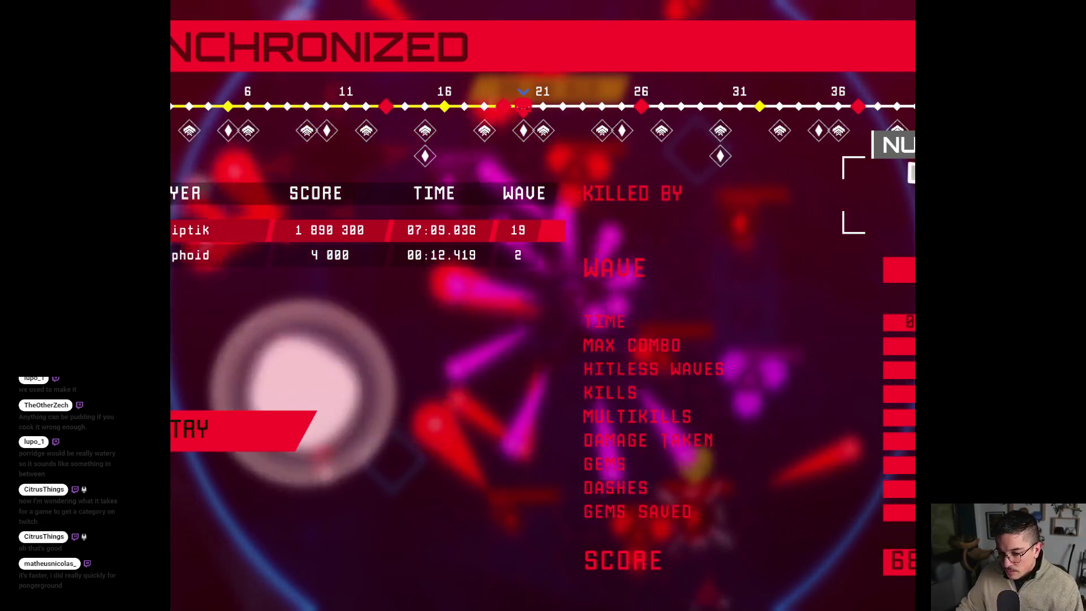
left_click(178, 419)
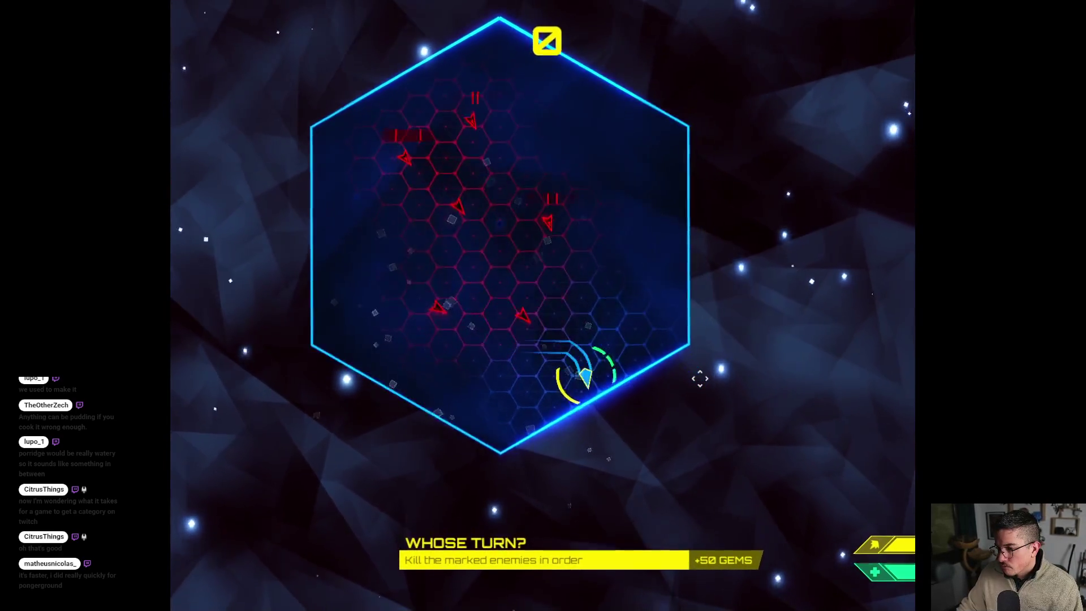
Play wave 1 of the new run, then return to the game.gd script in Godot.
key("space")
key("space")
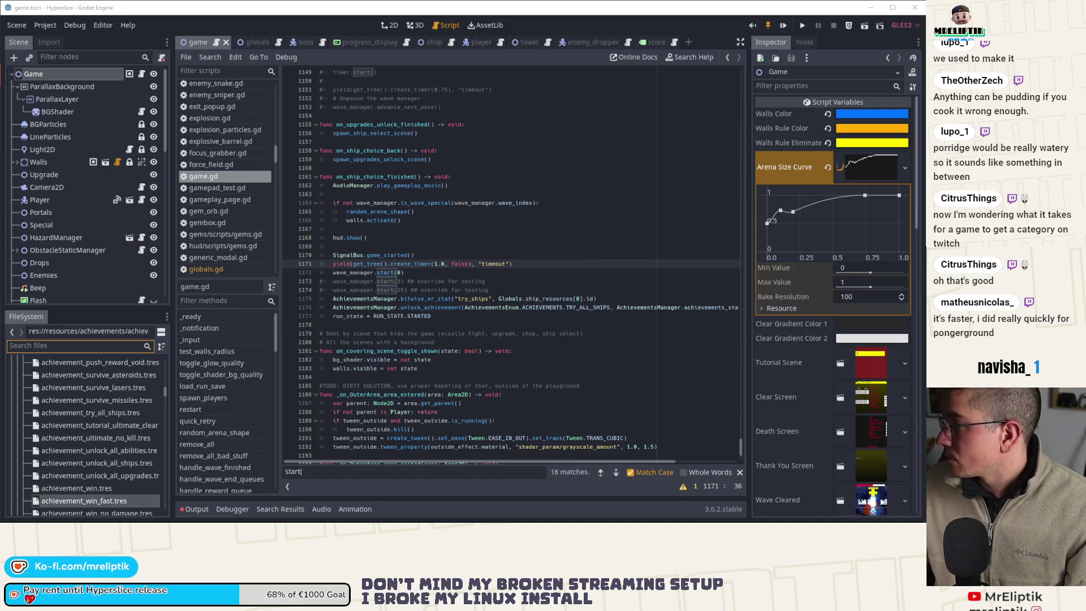
left_click(463, 194)
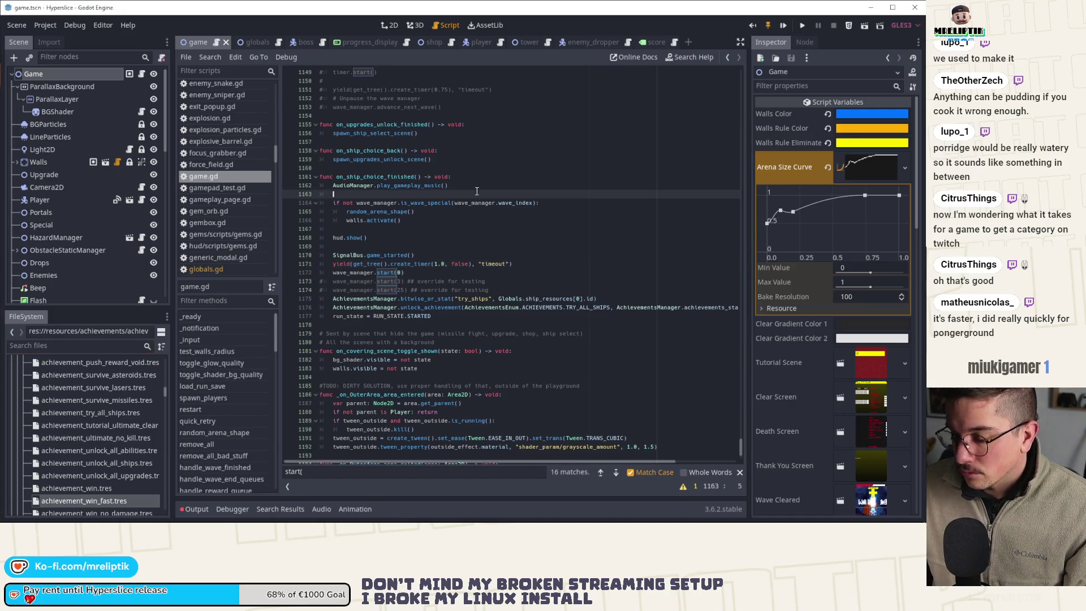
Open the clear_screen.tscn scene through the quick-open scene search.
key("ctrl+shift+o")
type("clear_d")
key("BackSpace")
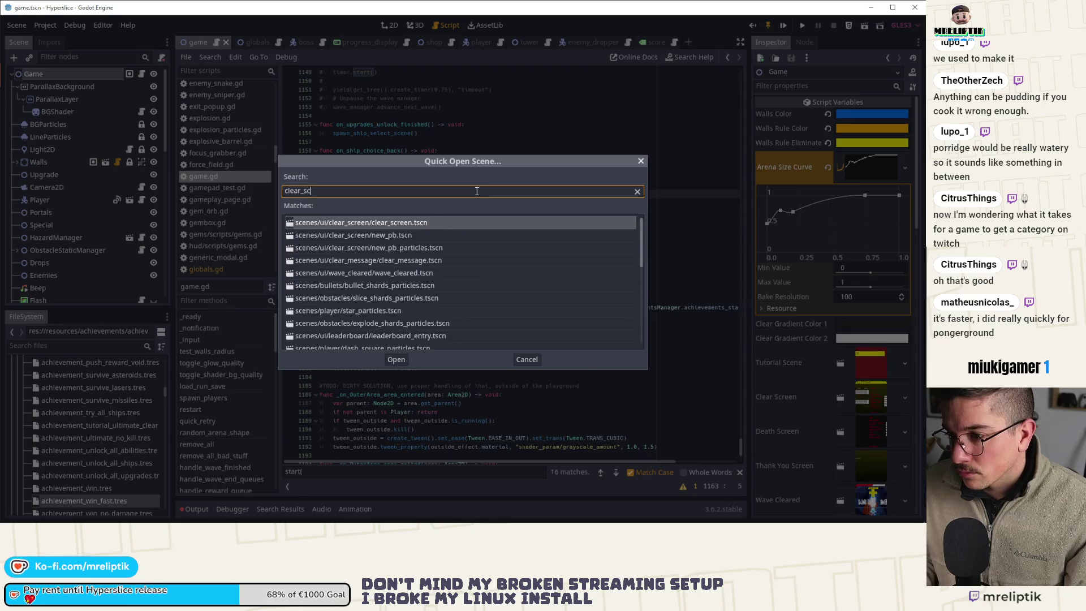
key("Return")
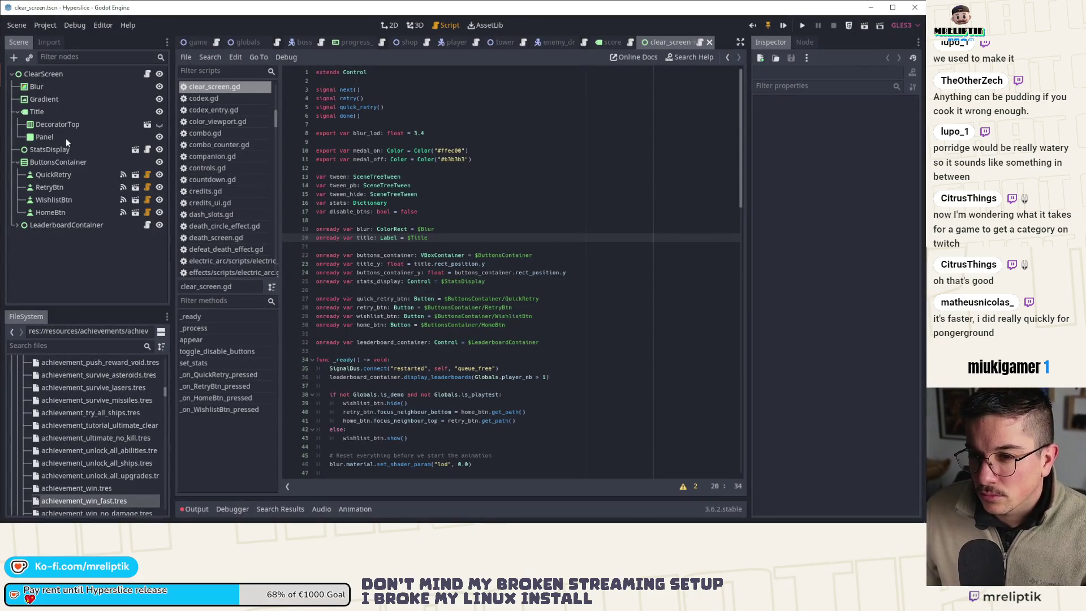
Inspect the LeaderboardContainer node's Leaderboard Name, victorious_solo_score.
left_click(59, 147)
left_click(81, 226)
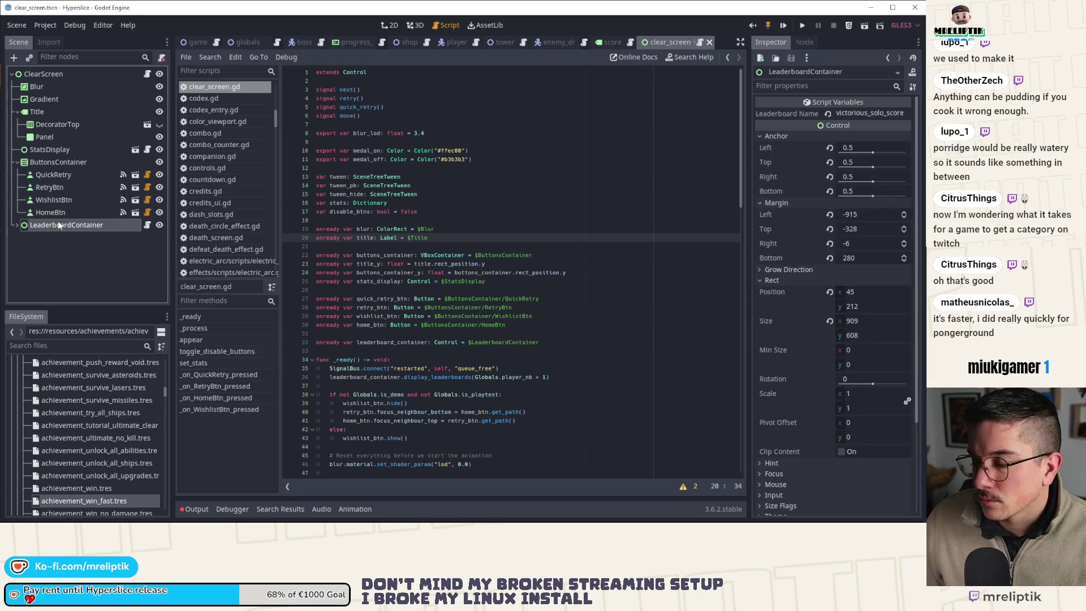
left_click(858, 112)
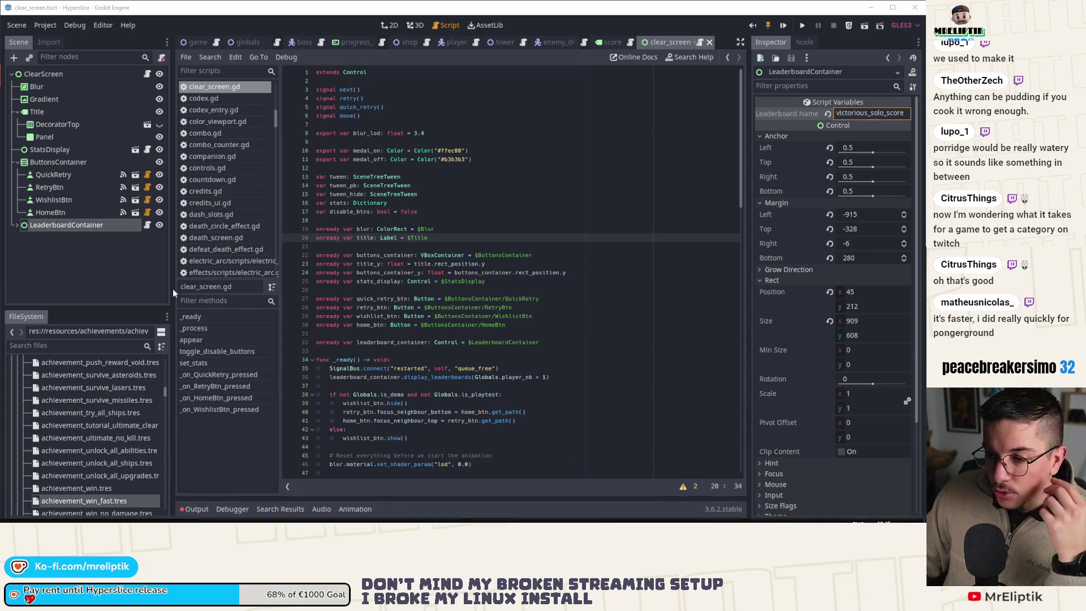
left_click(110, 267)
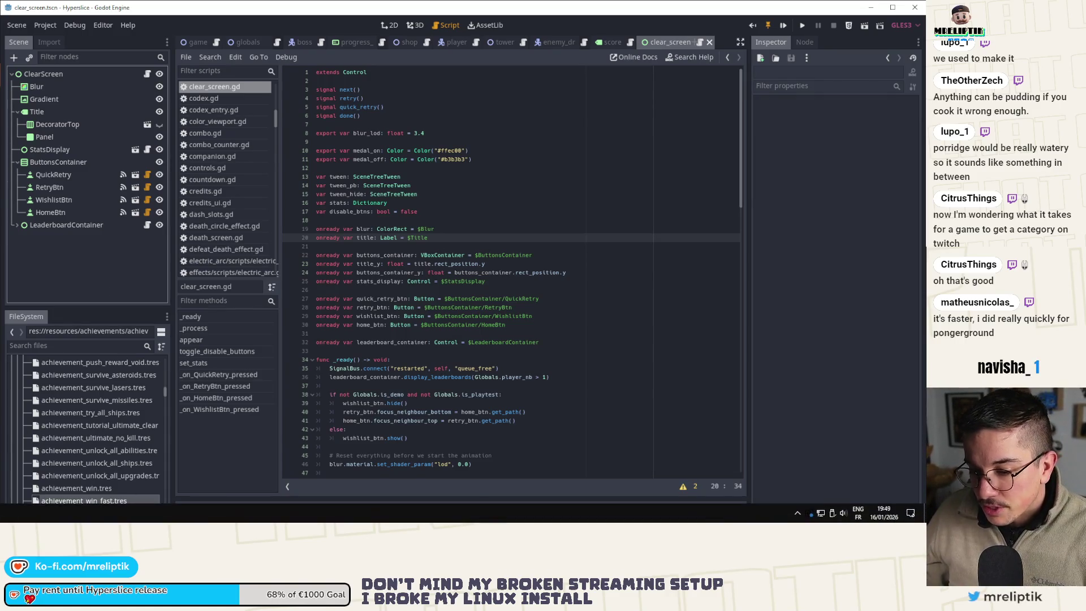
key("alt+Tab")
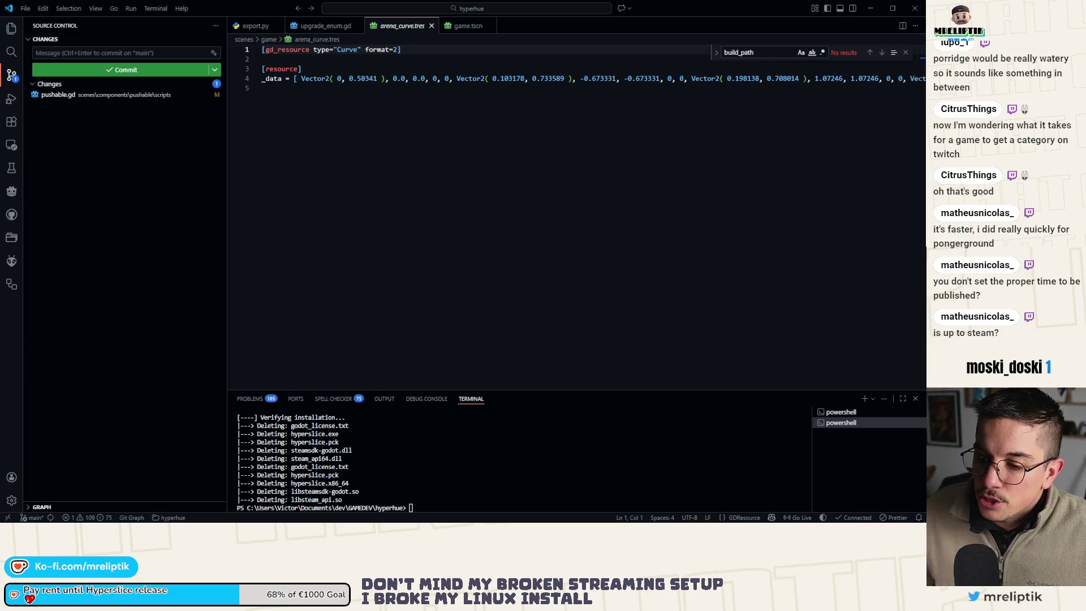
Focus the Hyperhue project in VS Code, then bring Chrome in front of it.
left_click(132, 187)
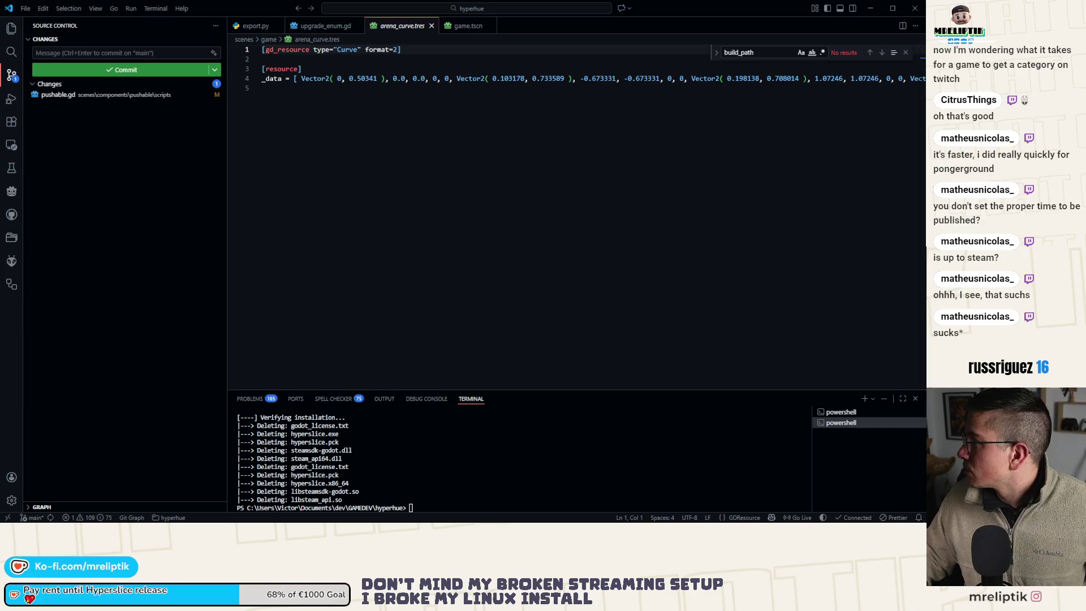
mouse_move(0, 113)
left_mouse_down()
mouse_move(399, 114)
mouse_move(292, 120)
left_mouse_up()
Open Buffer's publishing page from the SOCIALS bookmarks and maximize Chrome.
left_click(336, 151)
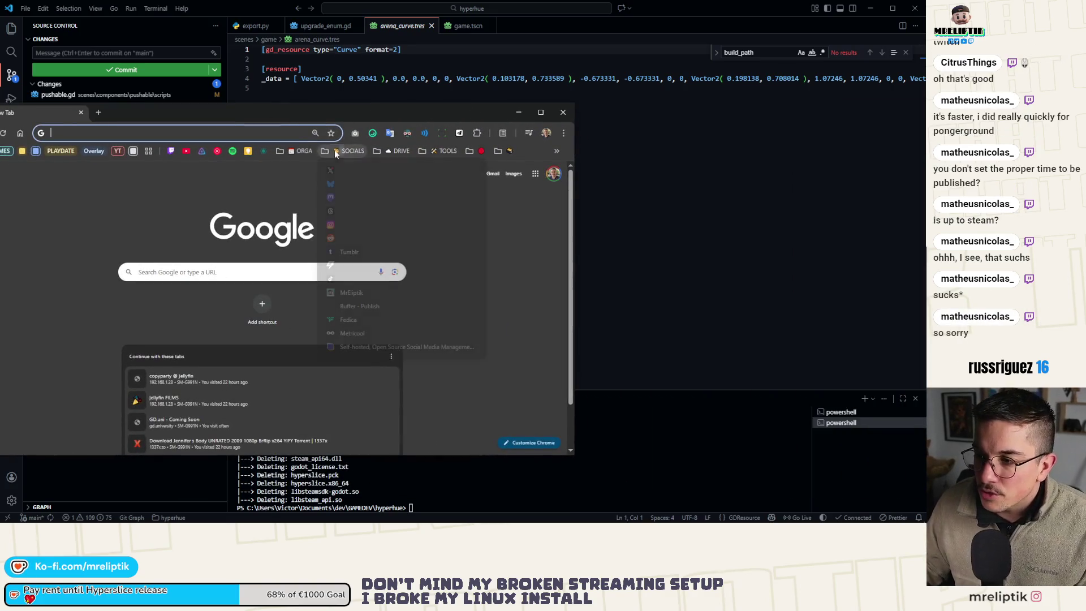
left_click(351, 306)
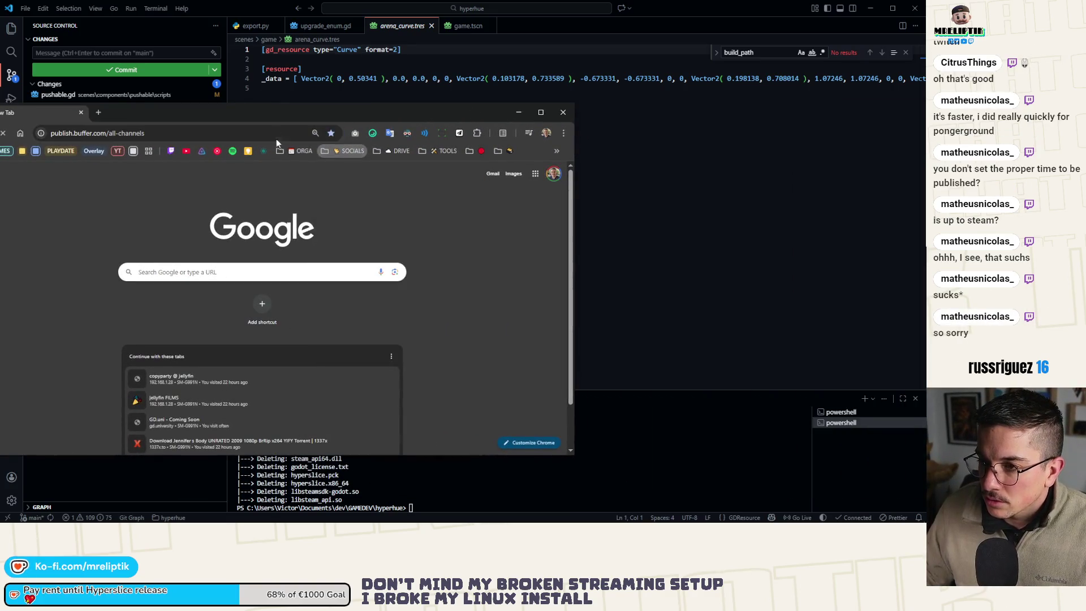
double_click(320, 105)
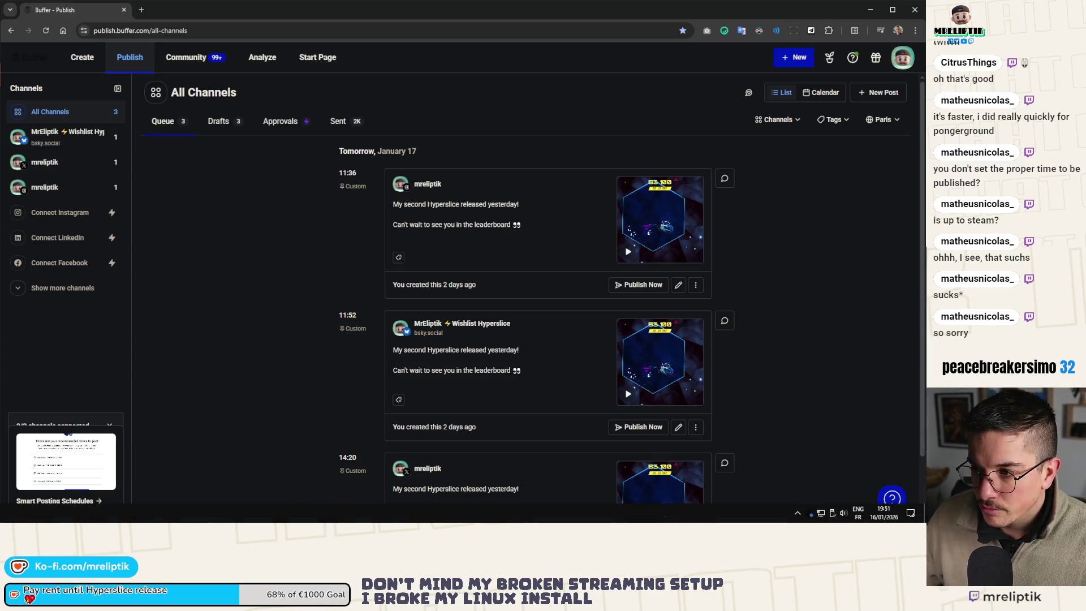
Move the 11:36, 11:52 and 14:20 queued posts to drafts.
left_click(696, 284)
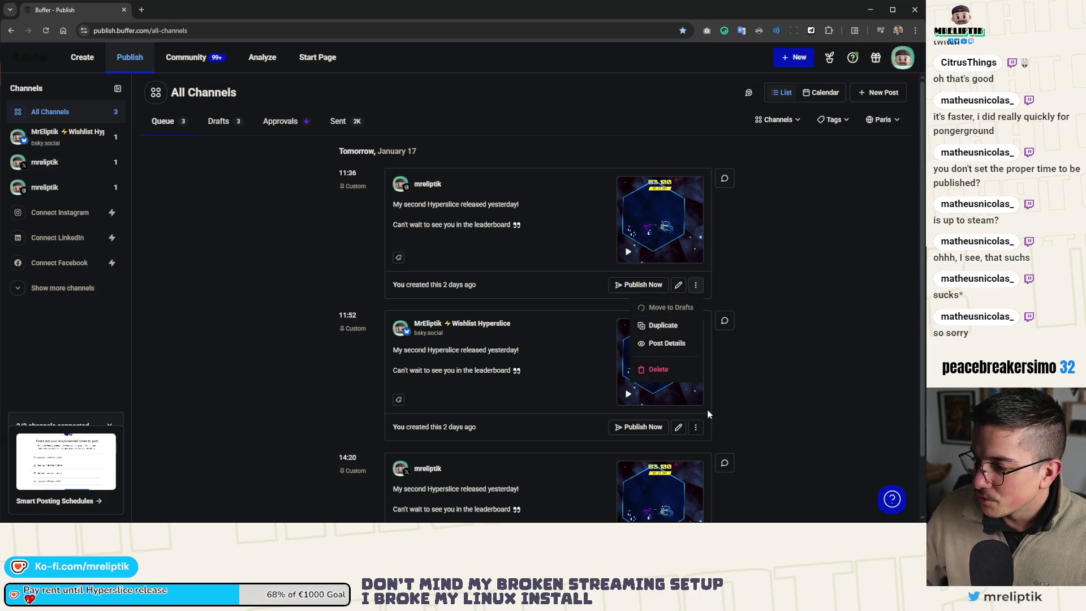
left_click(696, 285)
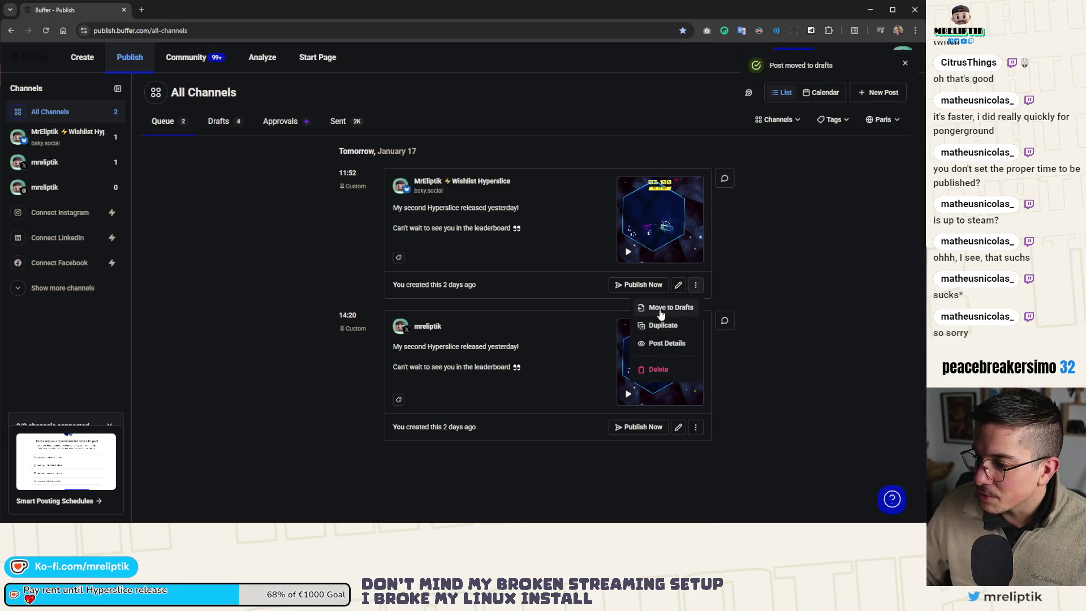
left_click(660, 313)
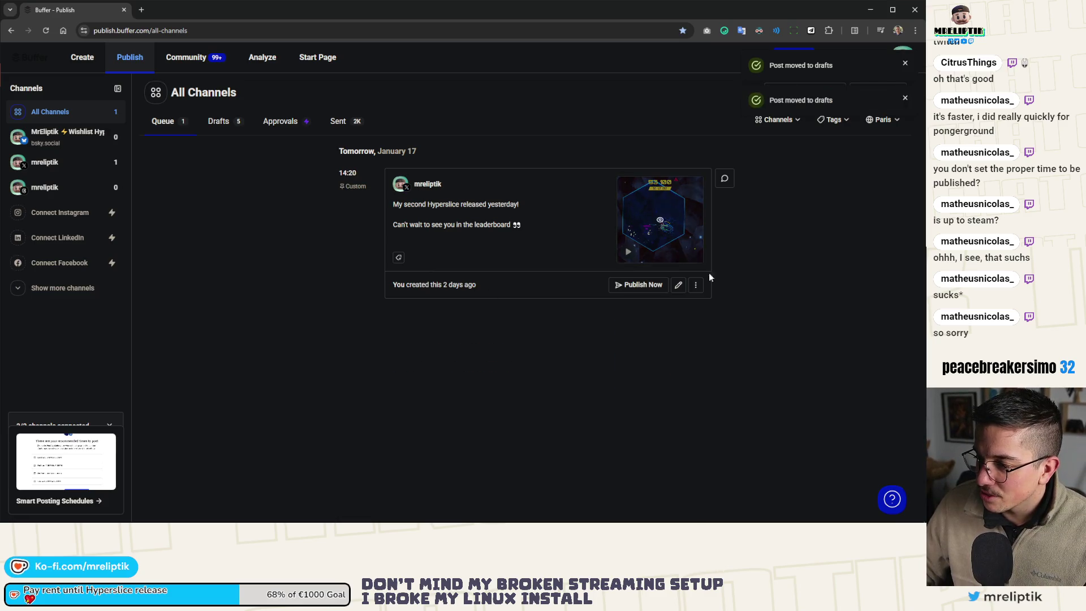
left_click(695, 285)
left_click(660, 310)
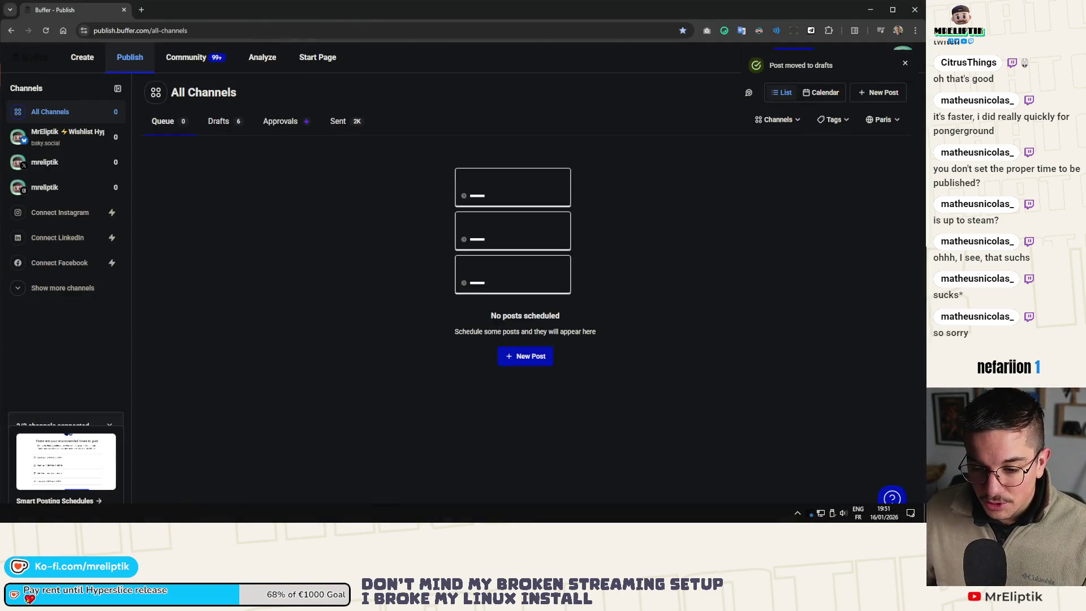
key("alt+Tab")
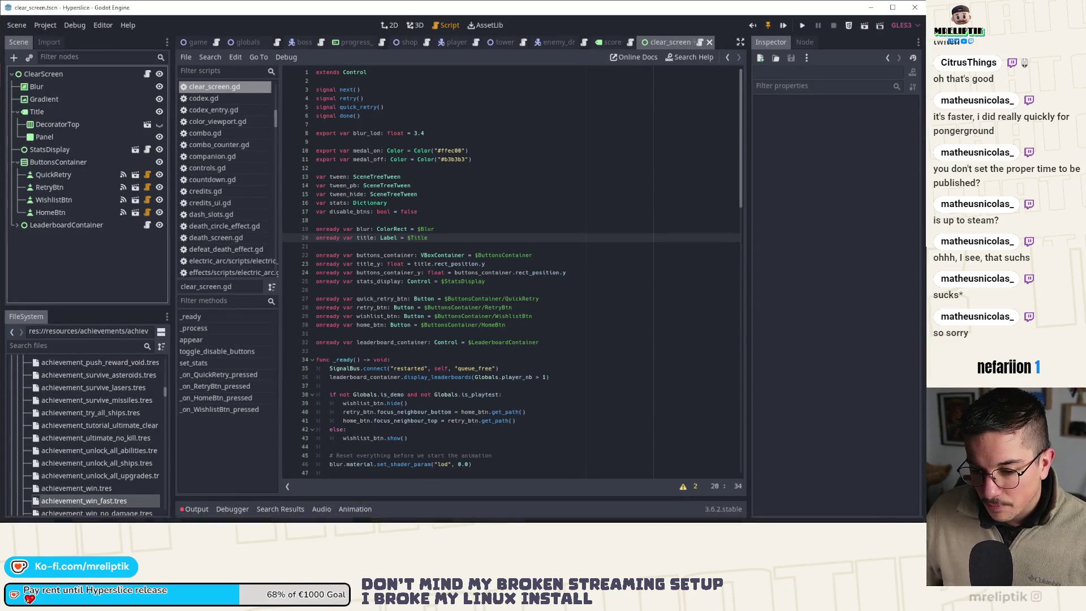
Rerun the Windows export script as a non-demo build, closing the launched game afterwards.
key("alt+Tab")
left_click(430, 466)
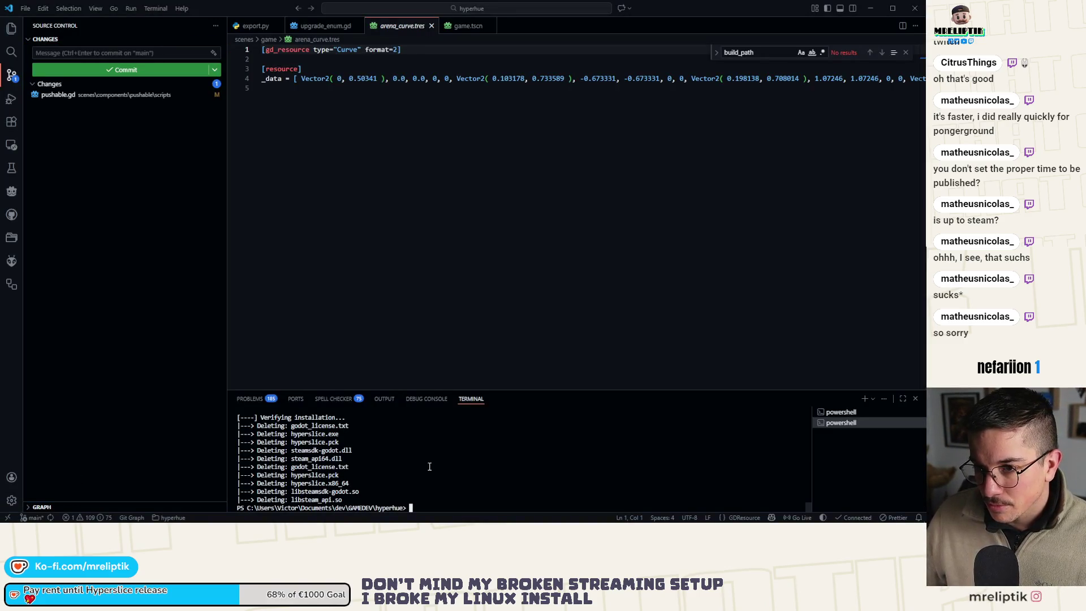
key("Up")
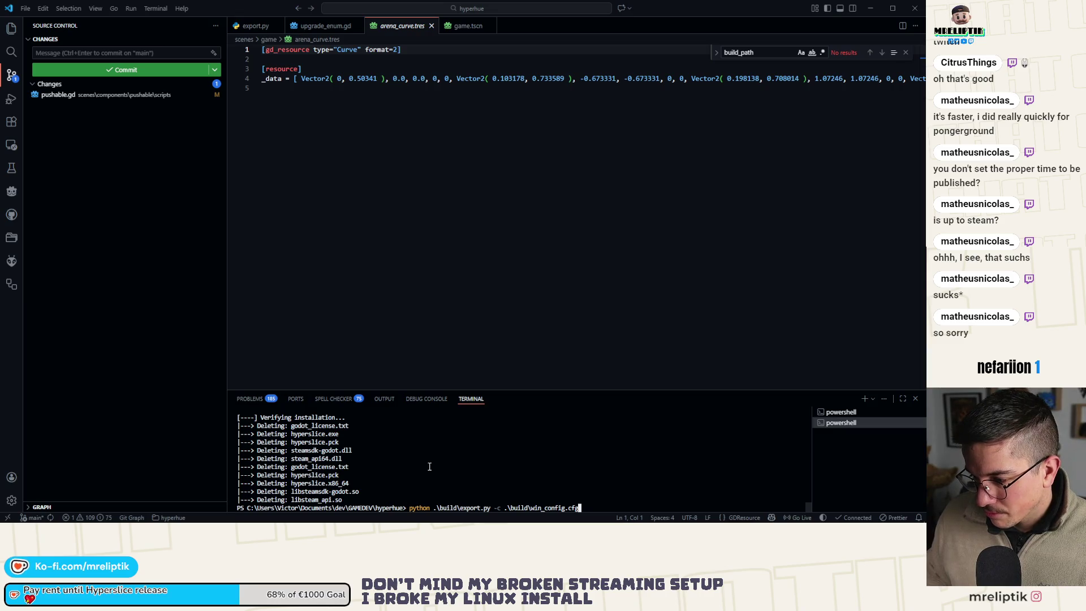
key("Return")
type("n")
key("Return")
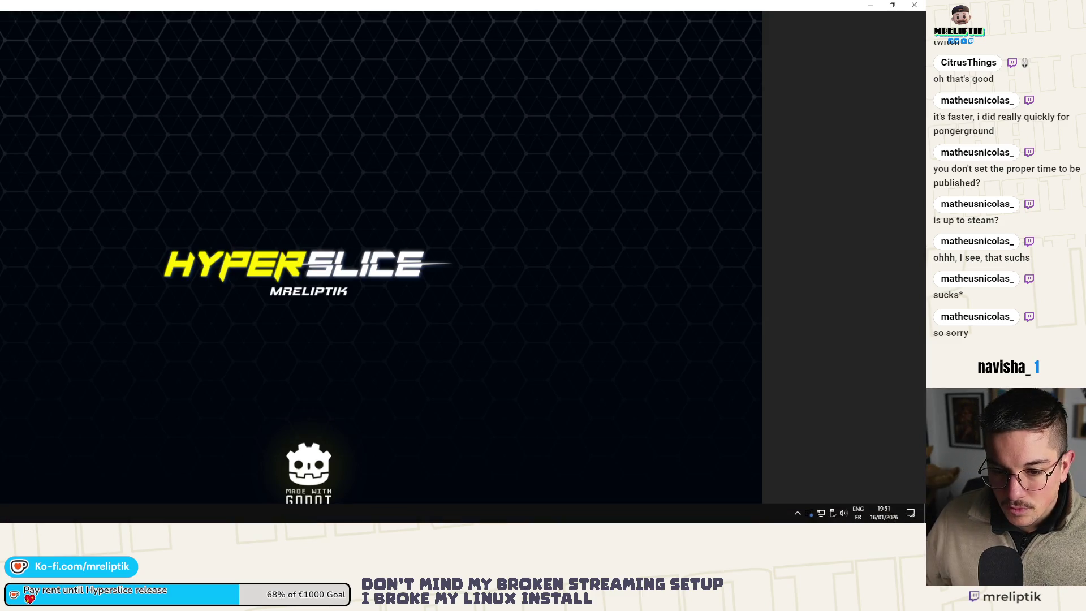
key("alt+F4")
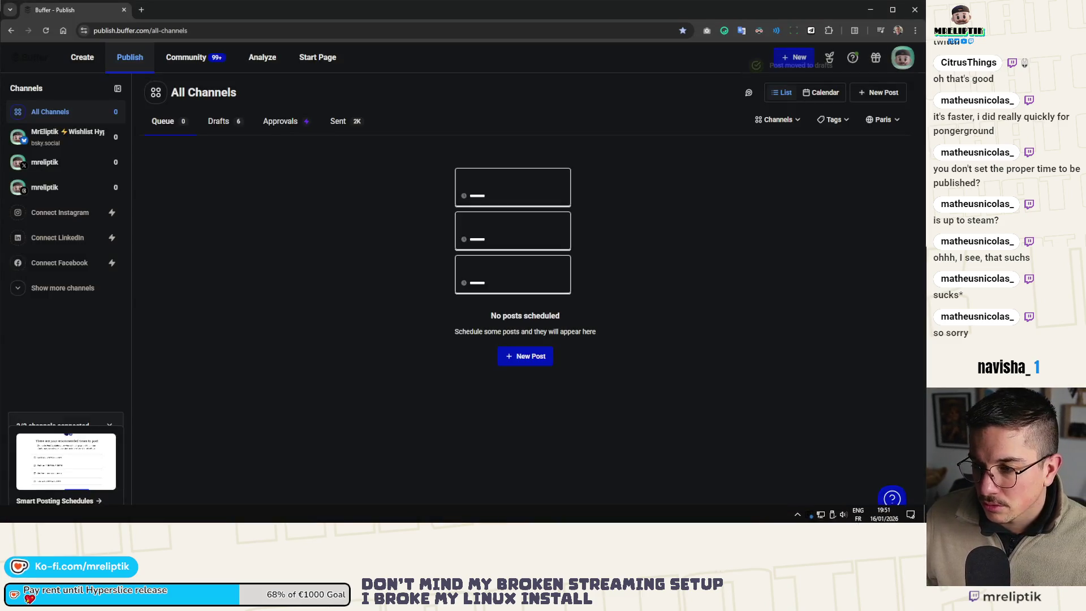
Start a new Buffer post and open a fresh Chrome tab.
left_click(528, 358)
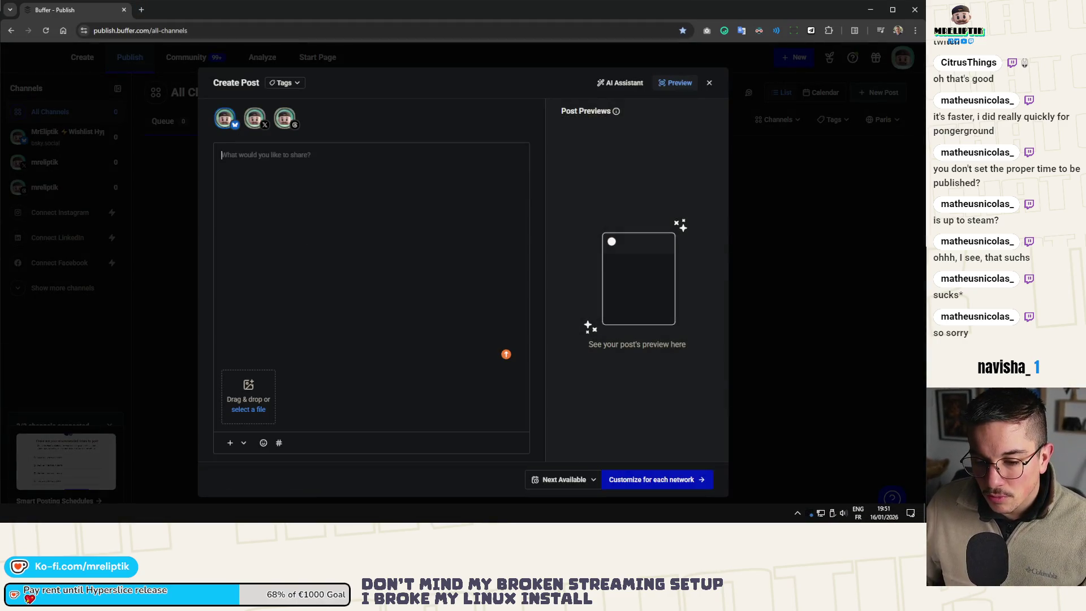
left_click(13, 513)
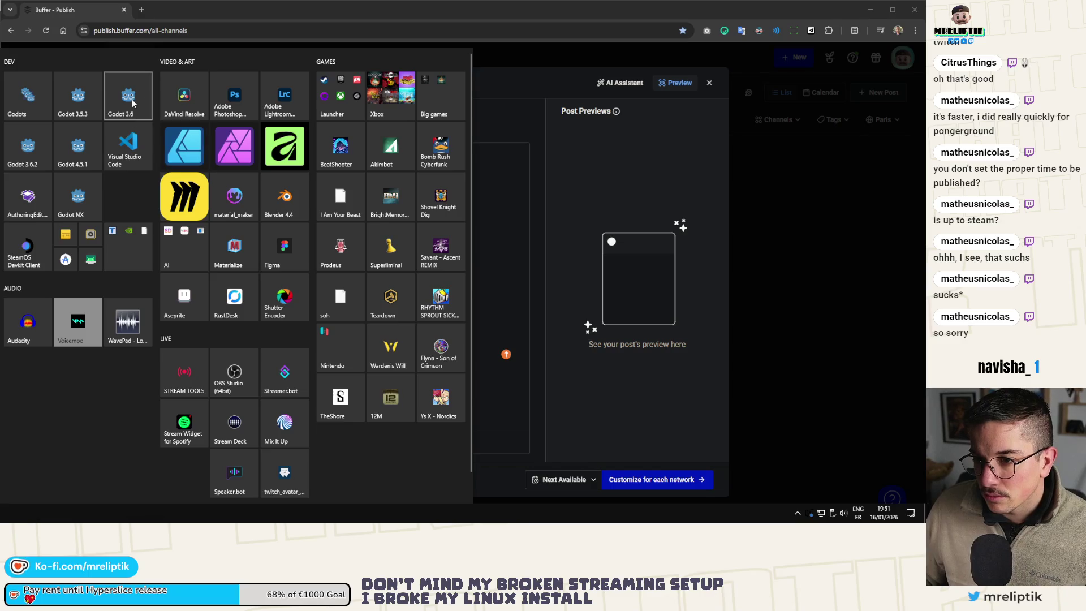
left_click(141, 10)
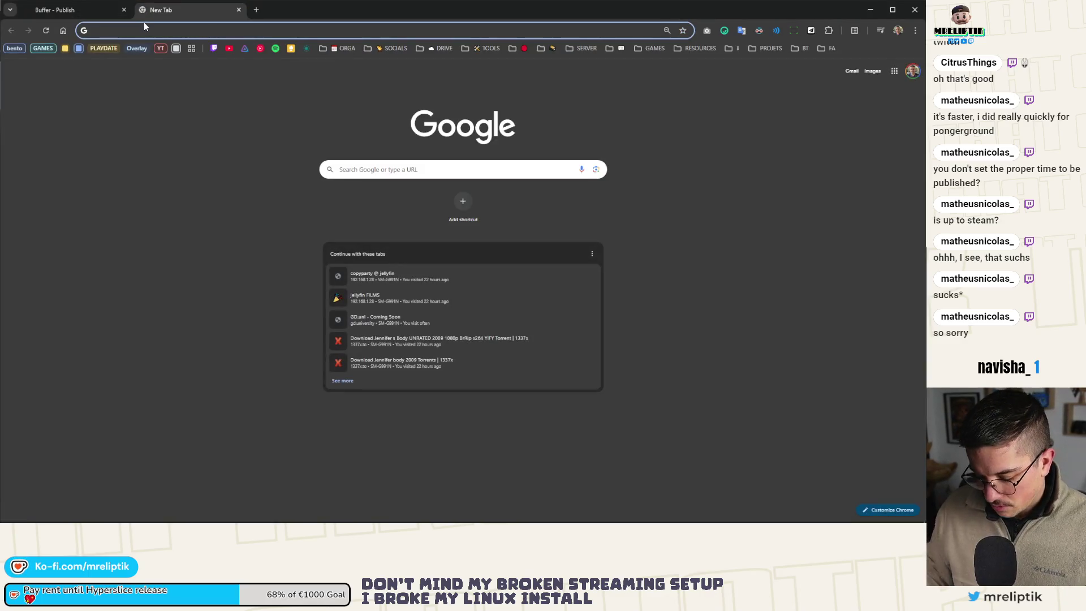
Search Google Images for 'minor incovenience photo' and preview the Tenor Minor inconvenience GIF.
type("minor i")
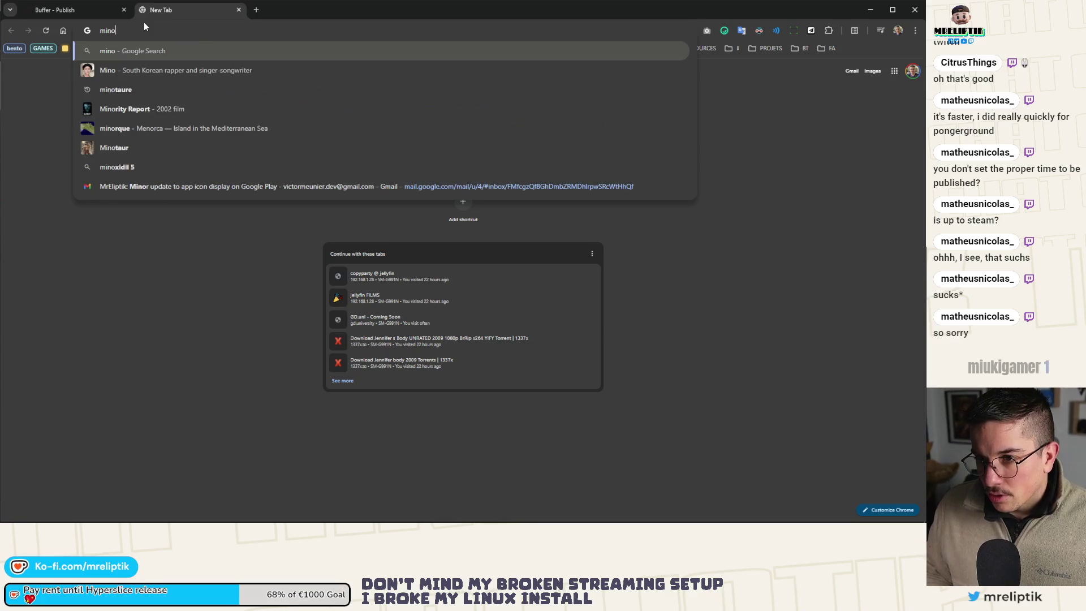
type("ncovenience")
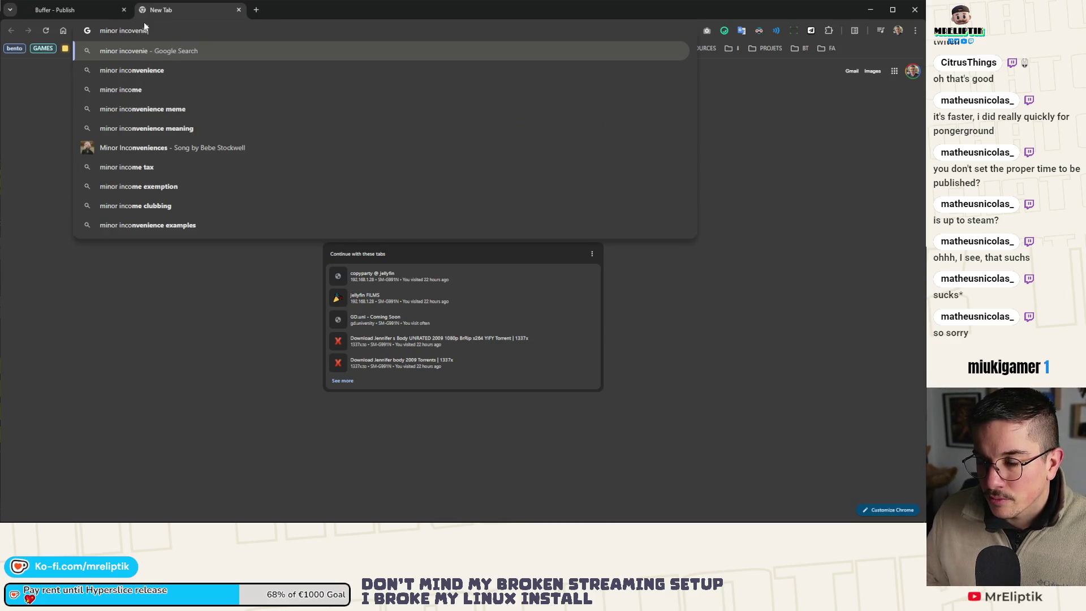
type(" photo")
key("Return")
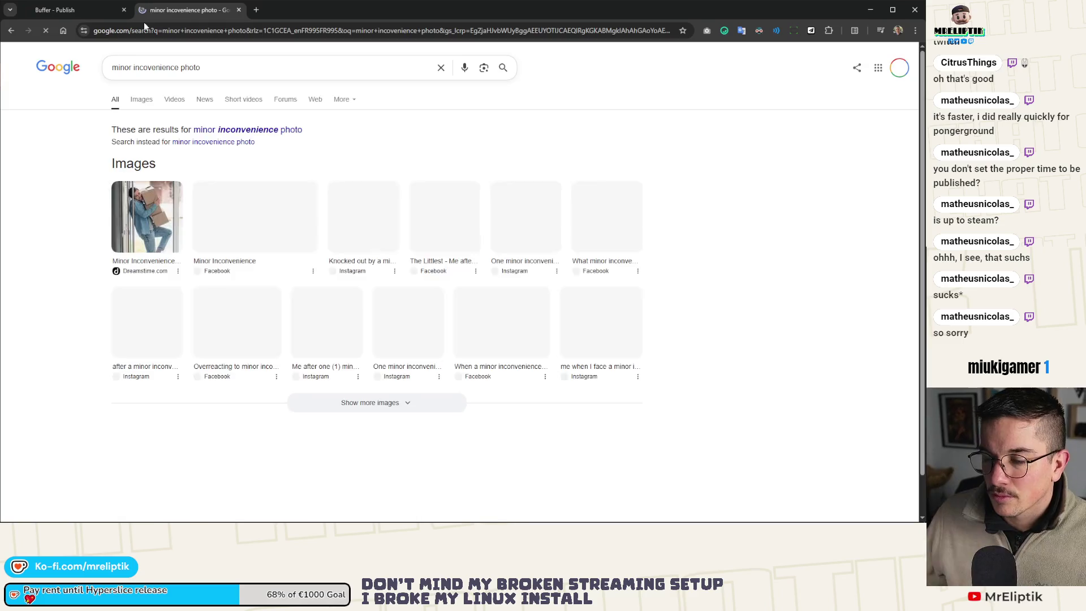
left_click(142, 100)
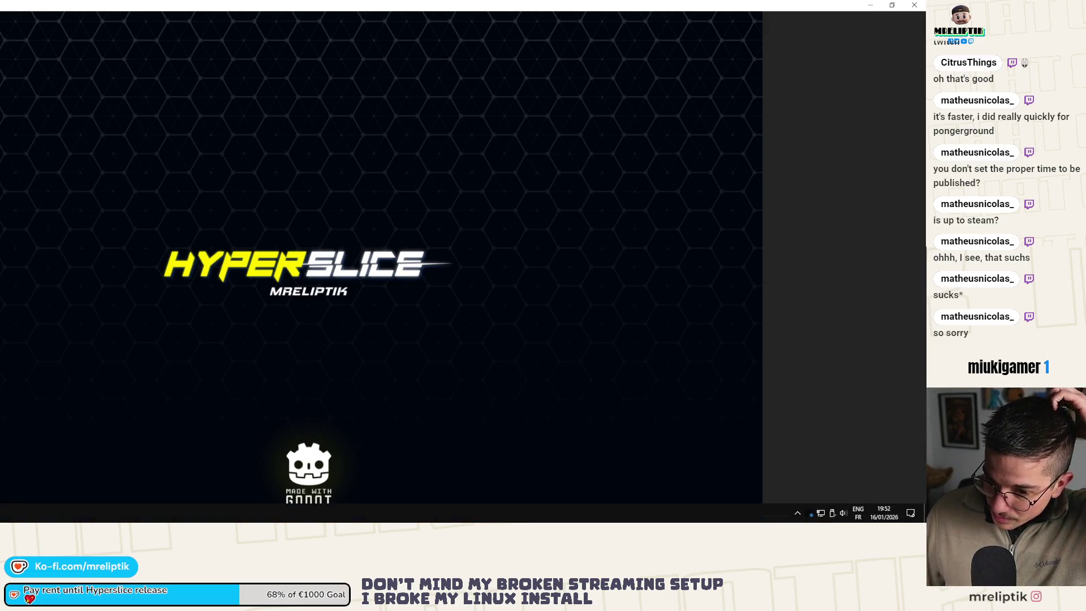
key("alt+Tab")
left_click(266, 203)
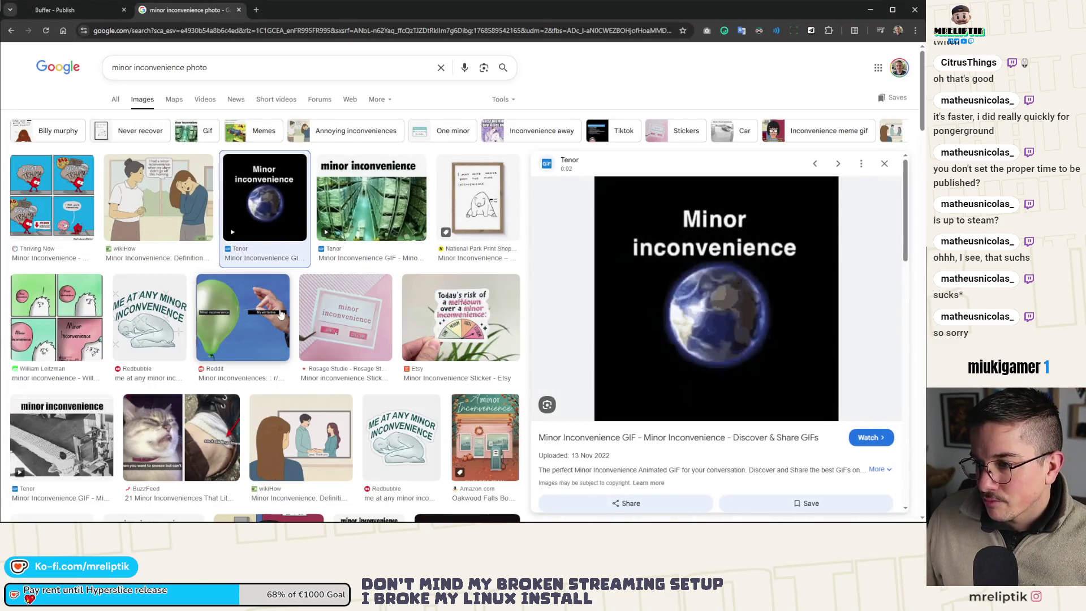
Open the GIF and its Tenor page in new tabs, review them, then close the extra tabs.
right_click(707, 259)
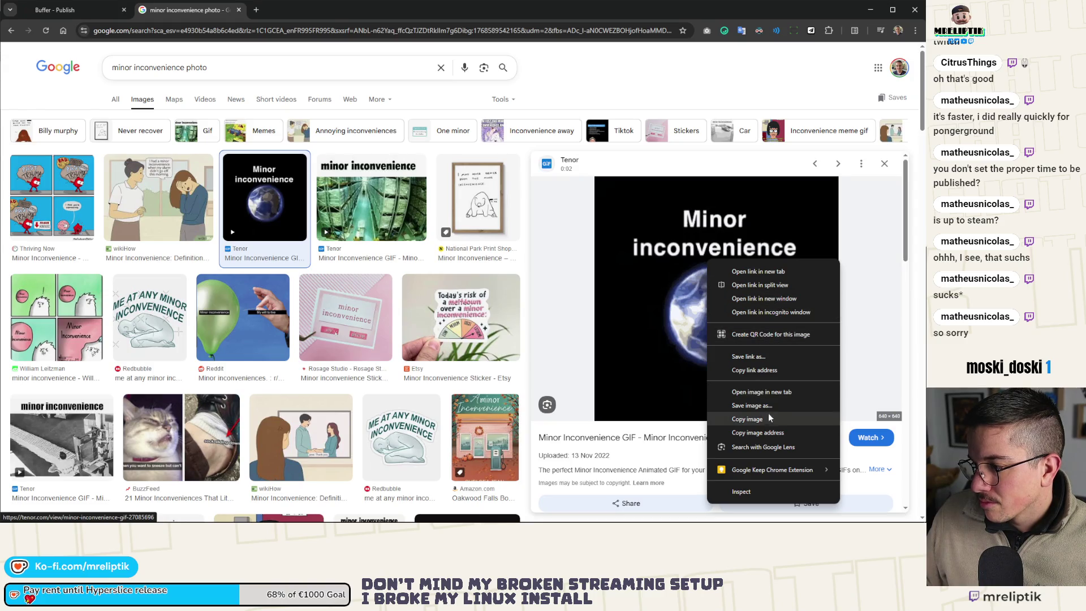
left_click(763, 393)
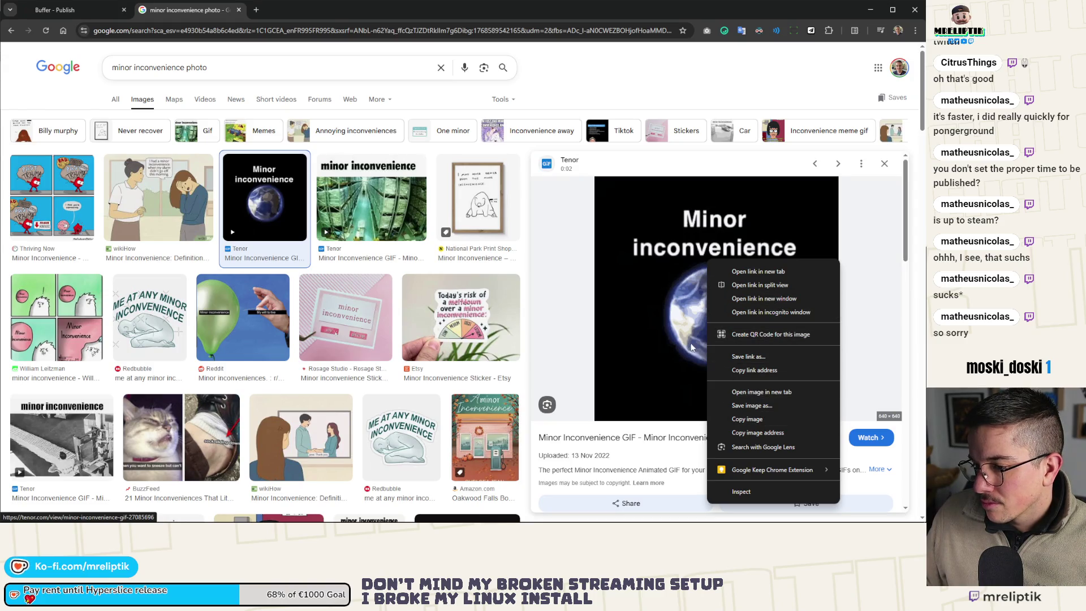
middle_click(635, 445)
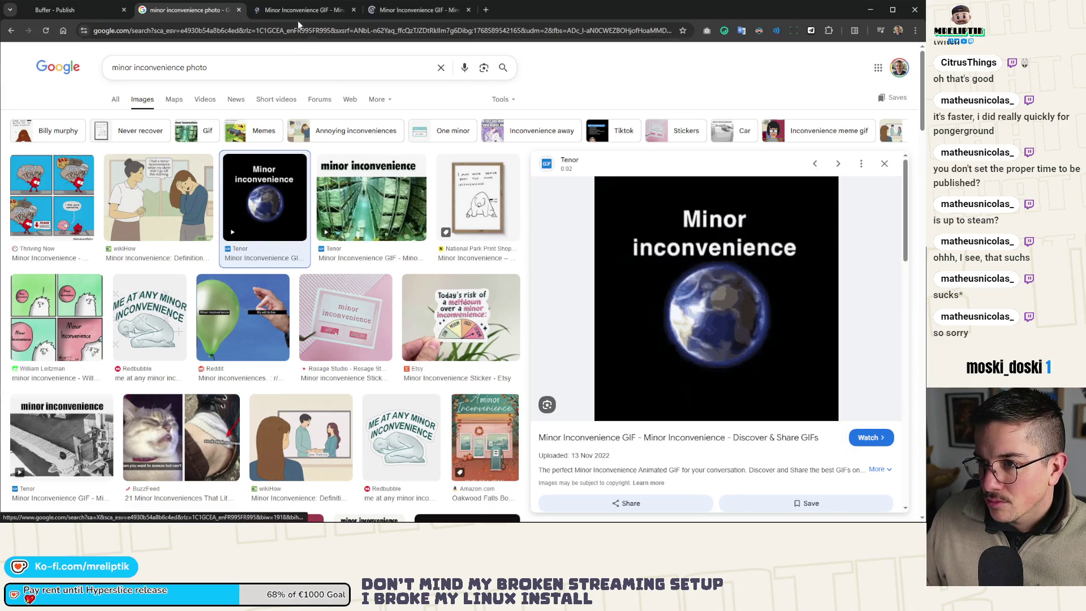
left_click(298, 17)
middle_click(404, 13)
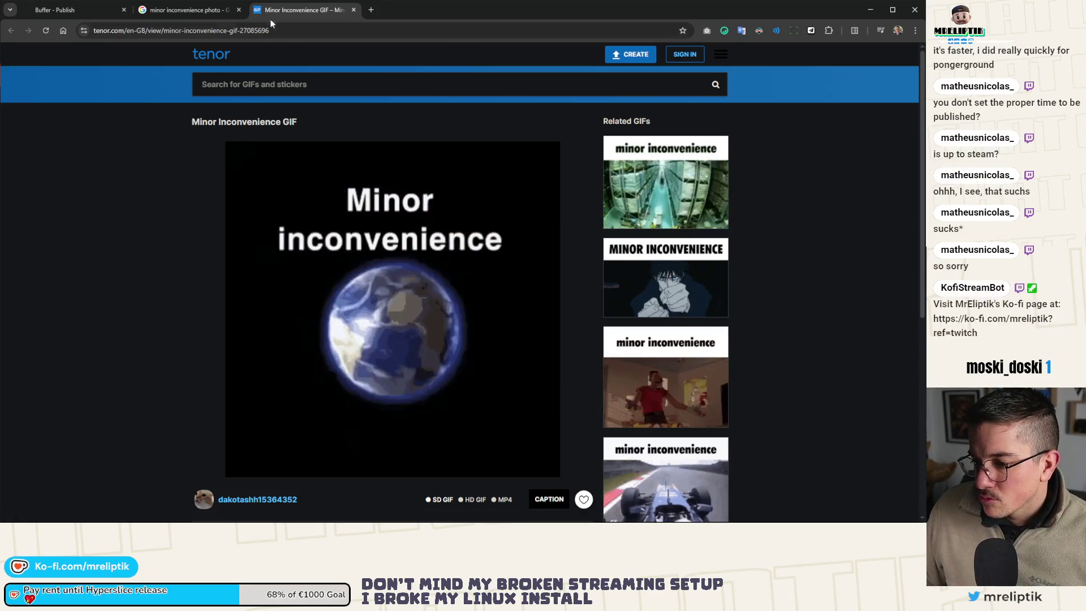
middle_click(283, 9)
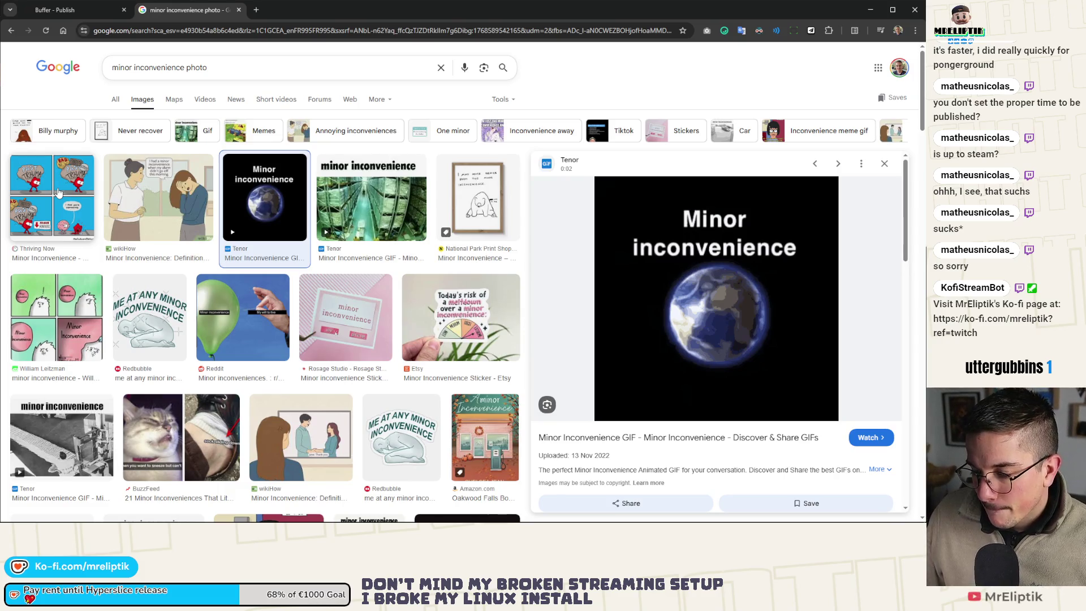
scroll(219, 177, "down", 2)
scroll(219, 177, "down", 10)
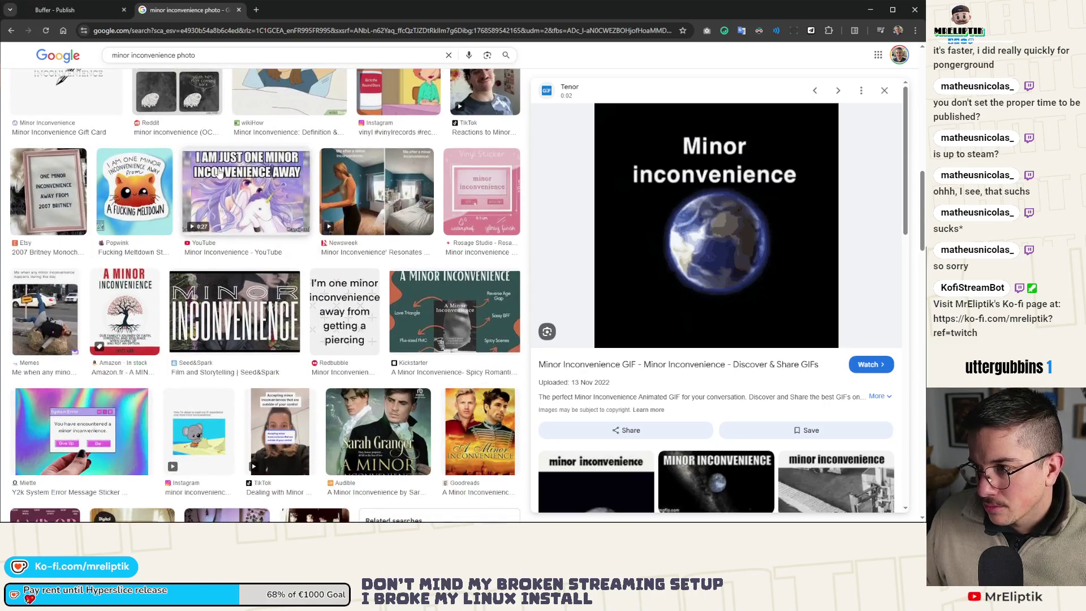
scroll(219, 174, "down", 4)
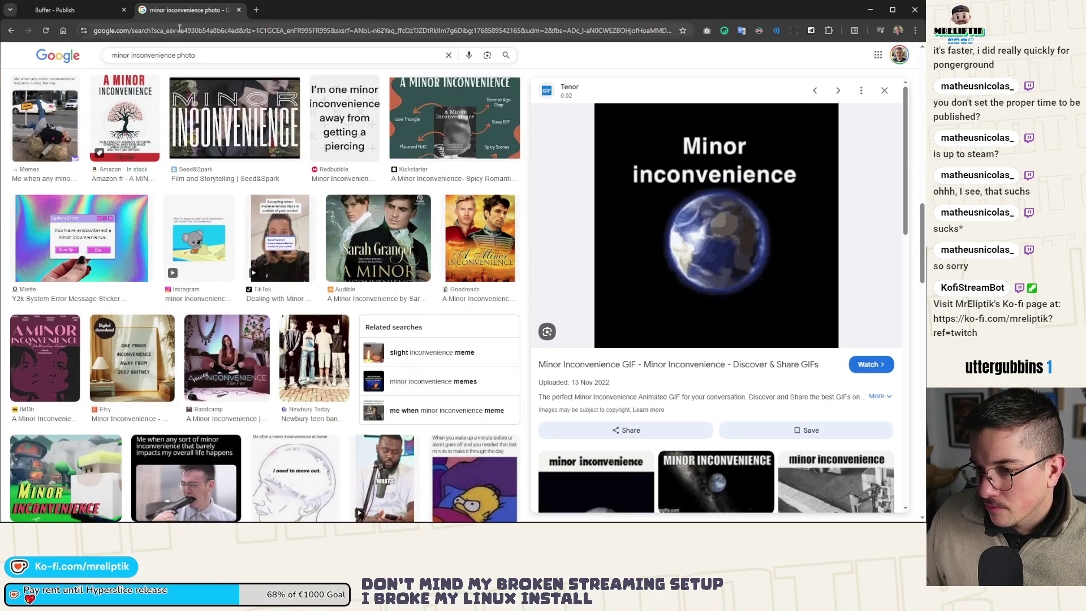
left_click(239, 10)
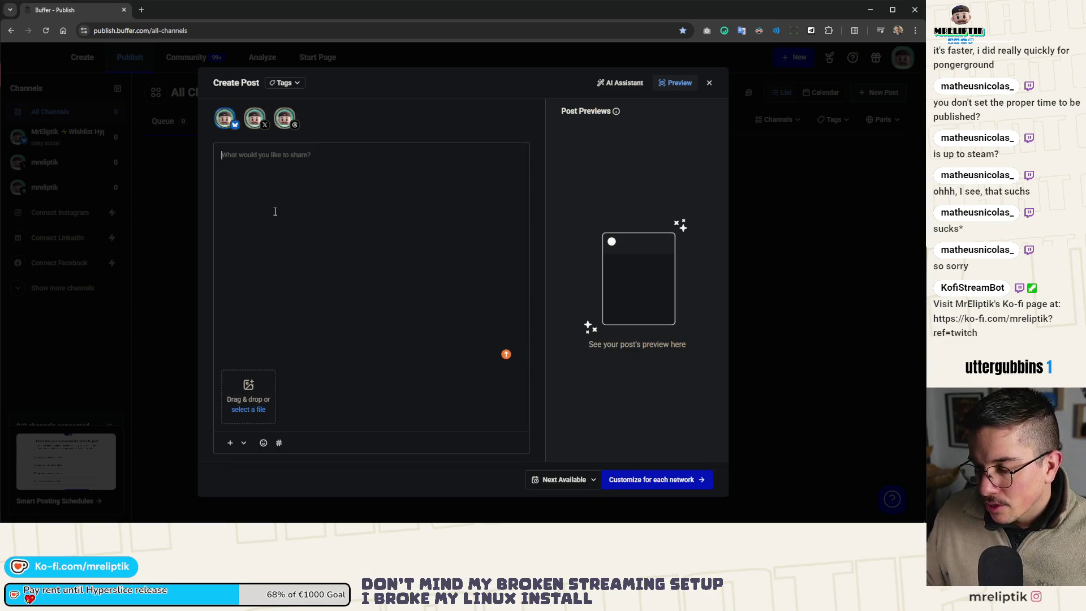
Write a post apologising that the Hyperslice release is delayed by Steam issues with no known date.
type("Hey, if you were wai")
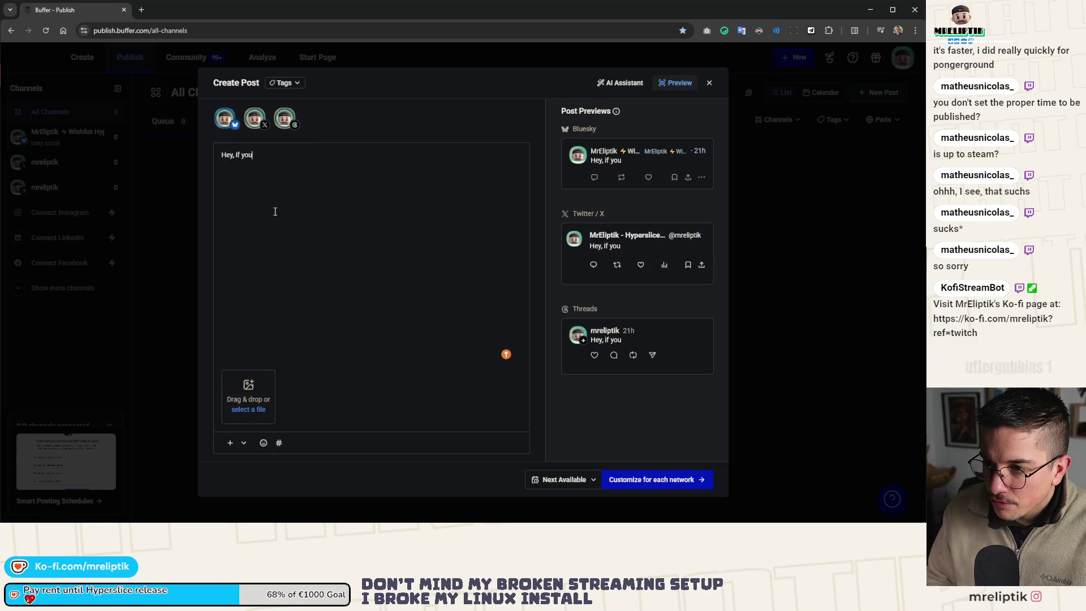
type("ting for Hyuper")
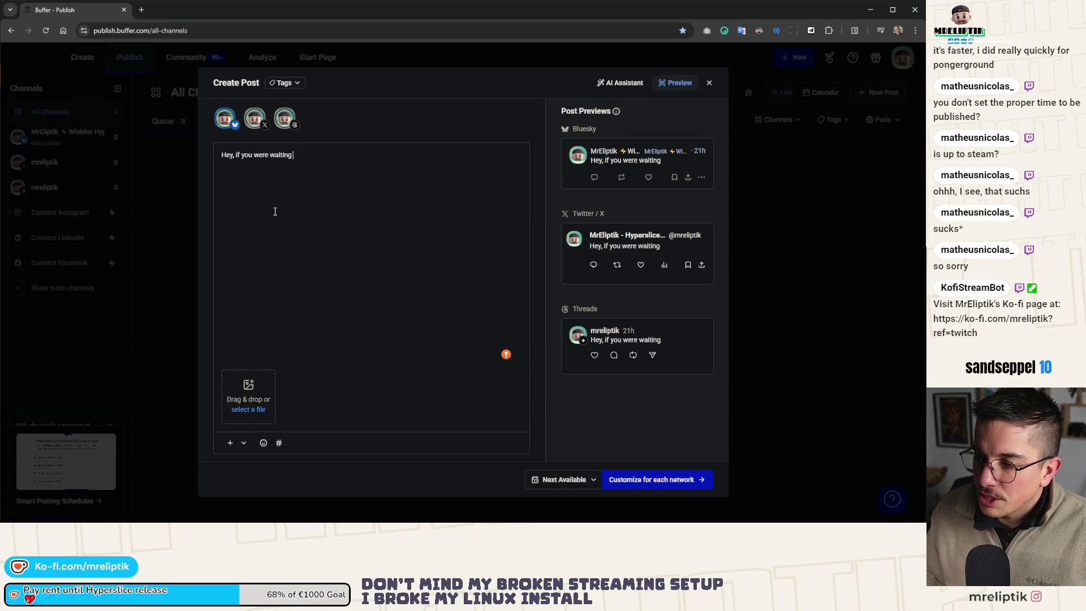
key("BackSpace")
key("BackSpace")
key("BackSpace")
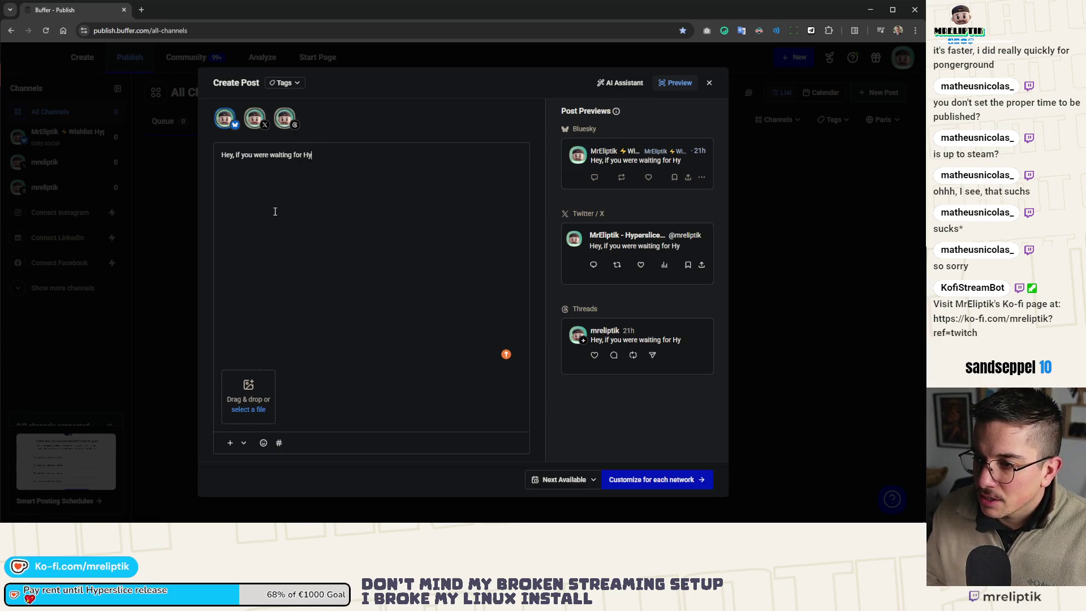
type("perslice")
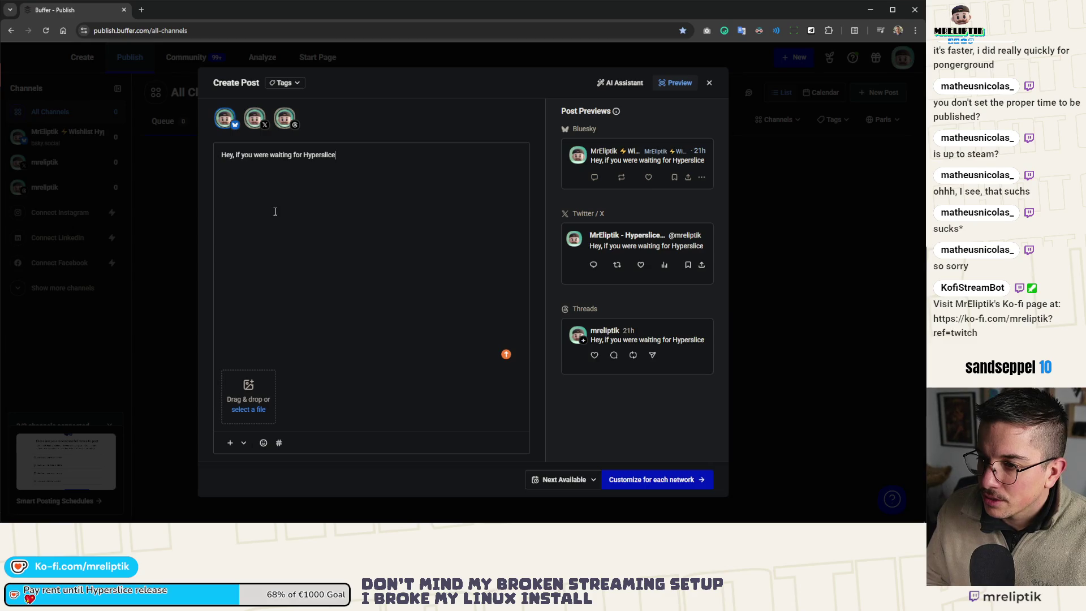
type(" release,")
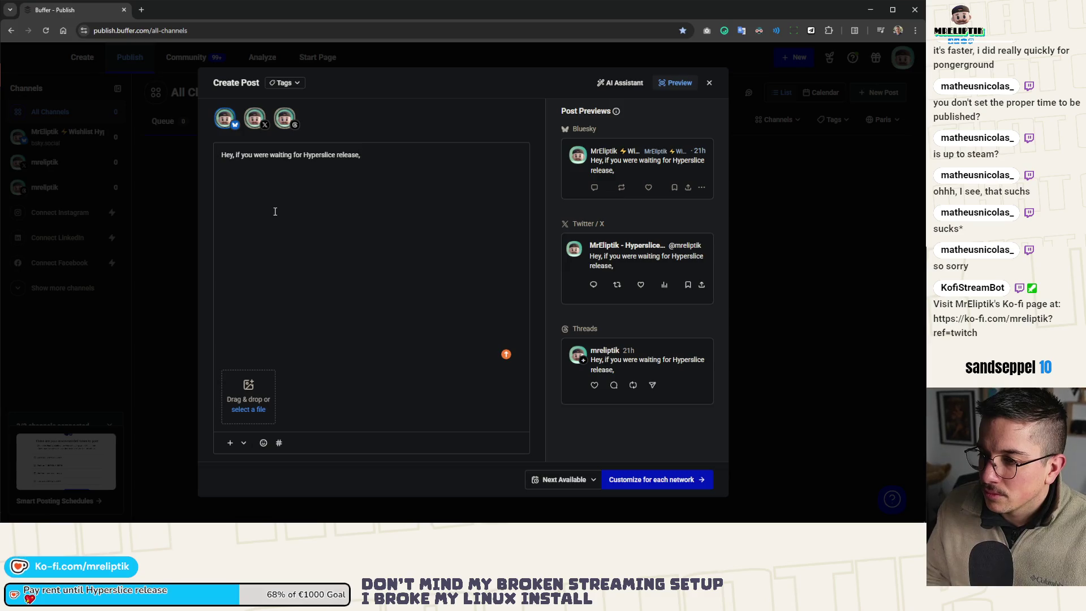
key("BackSpace")
key("BackSpace")
key("BackSpace")
key("BackSpace")
key("BackSpace")
key("BackSpace")
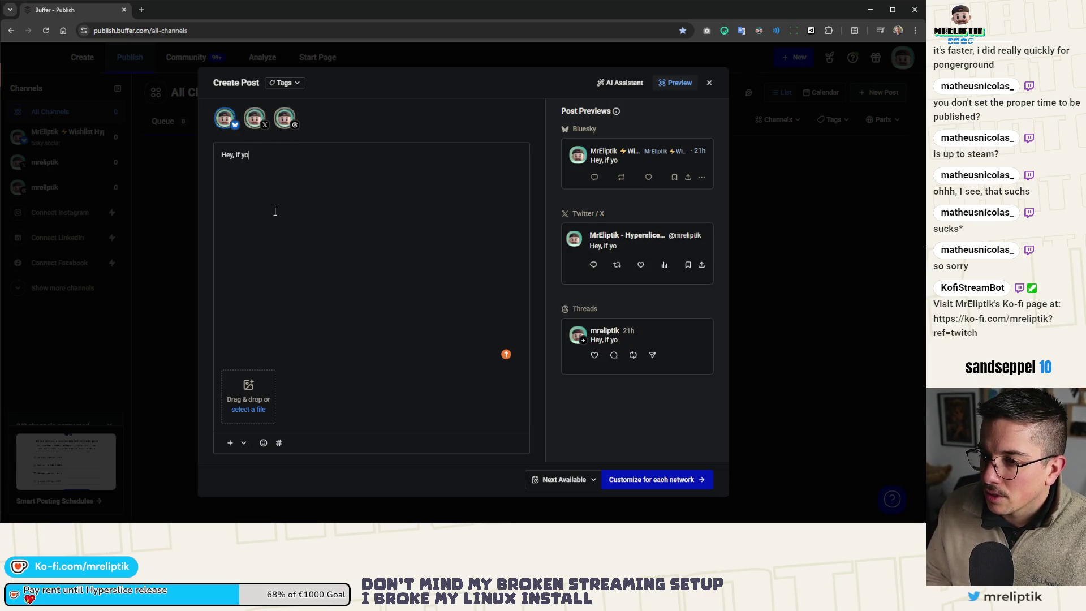
key("BackSpace")
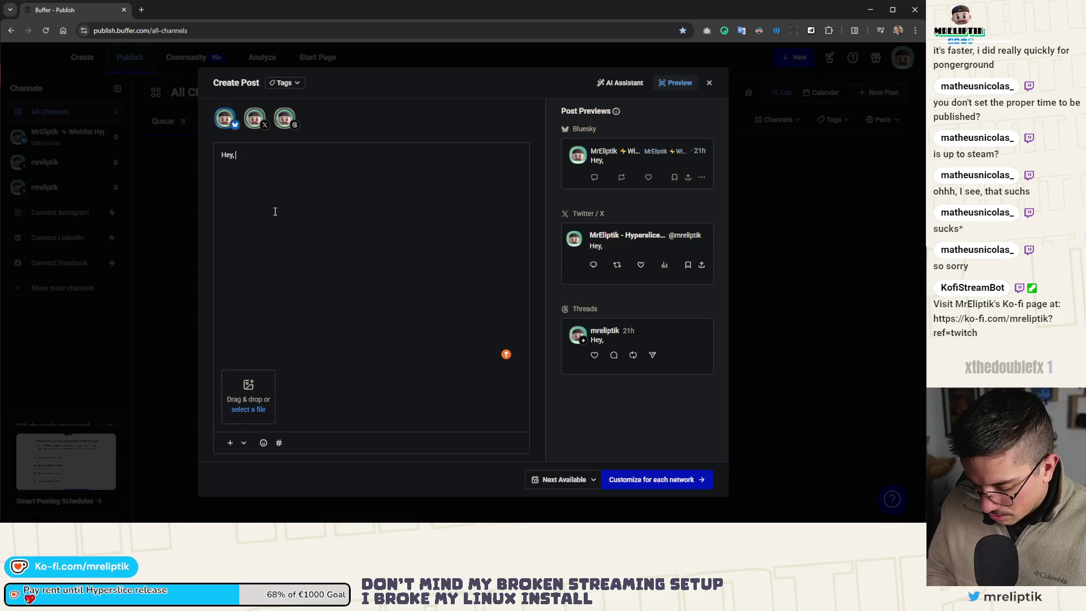
type("sorry if you were ")
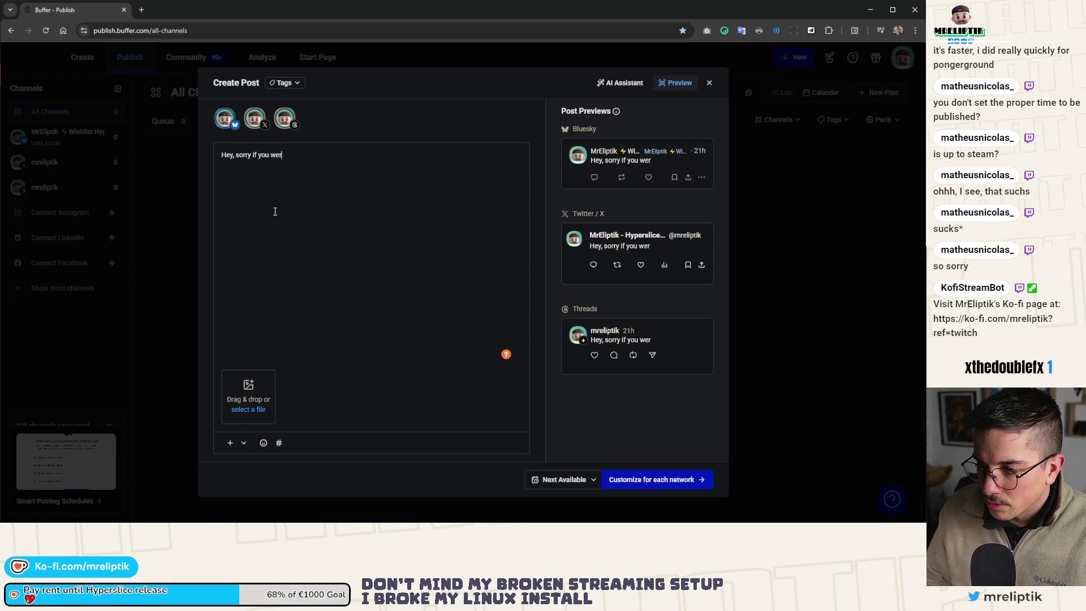
type("waiting for h")
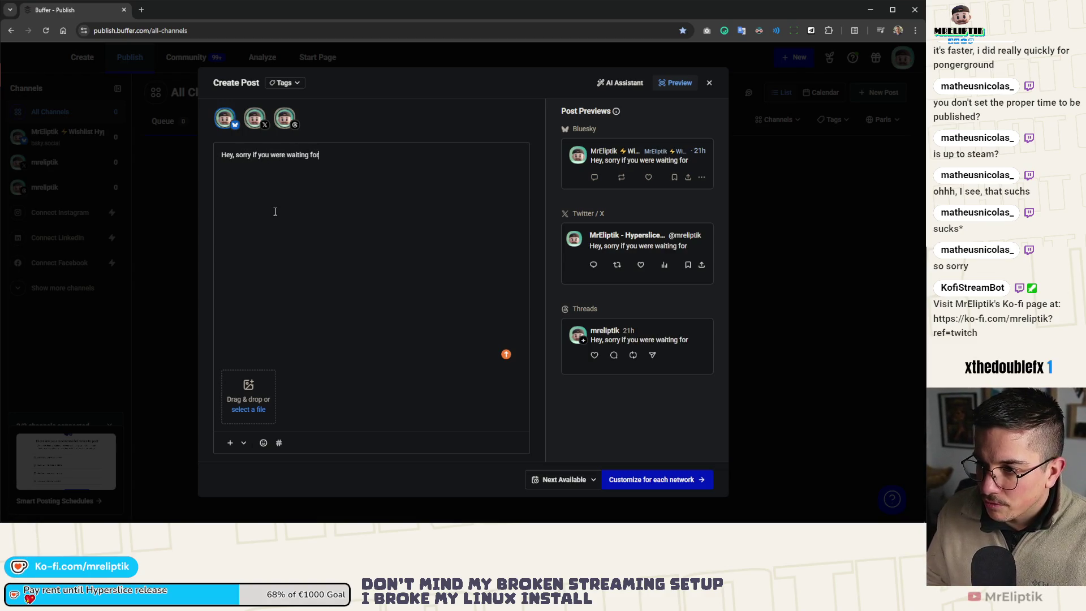
key("Caps_Lock")
type("YHyperslice release,")
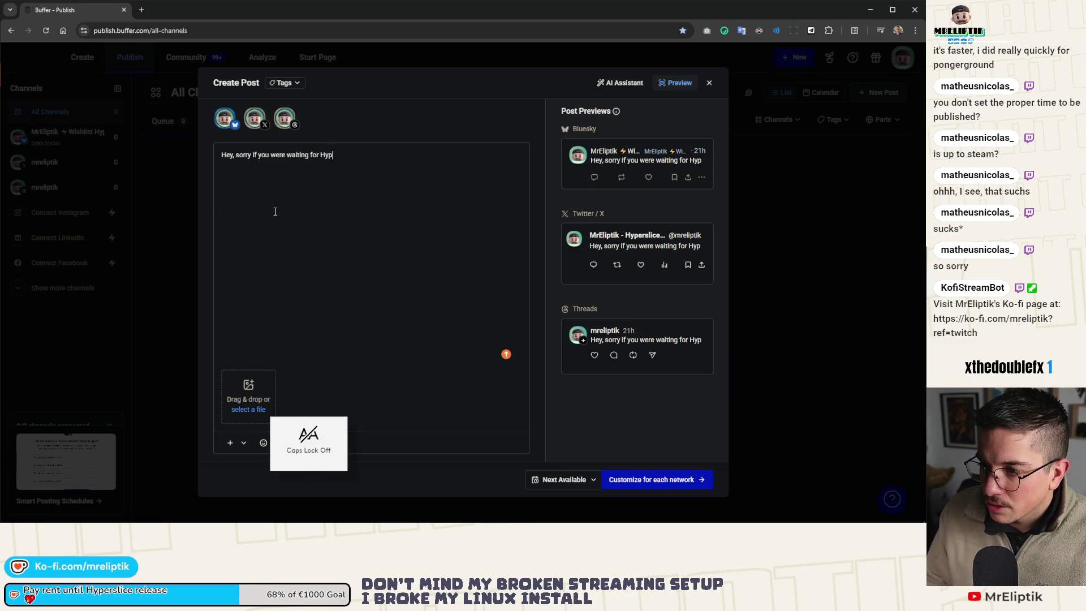
type(" I'm havin")
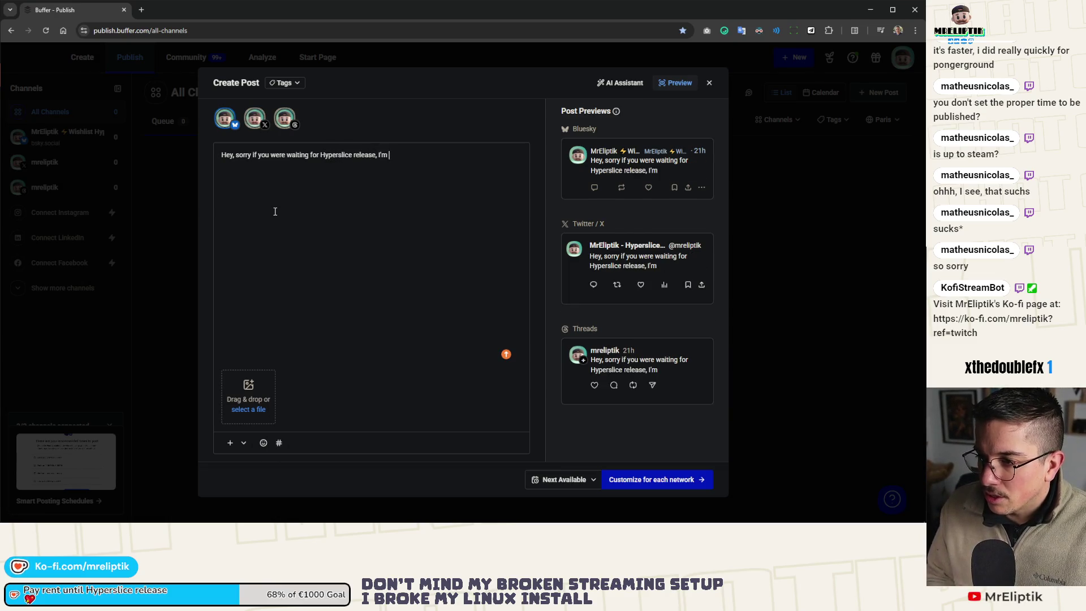
type("some is")
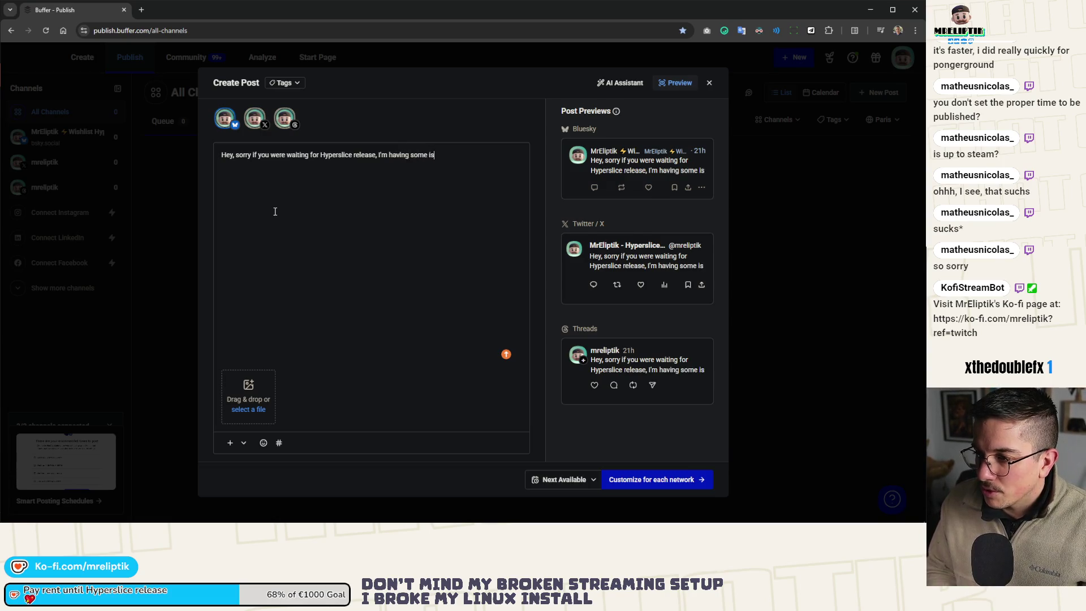
type("ues ")
type("ith Steam and")
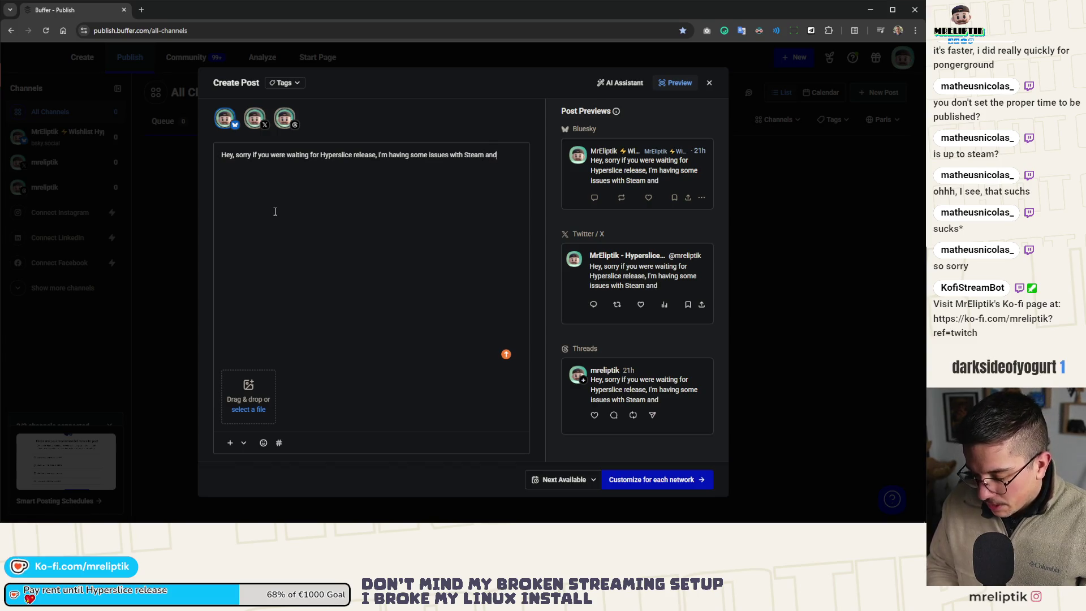
type(" I don't know w")
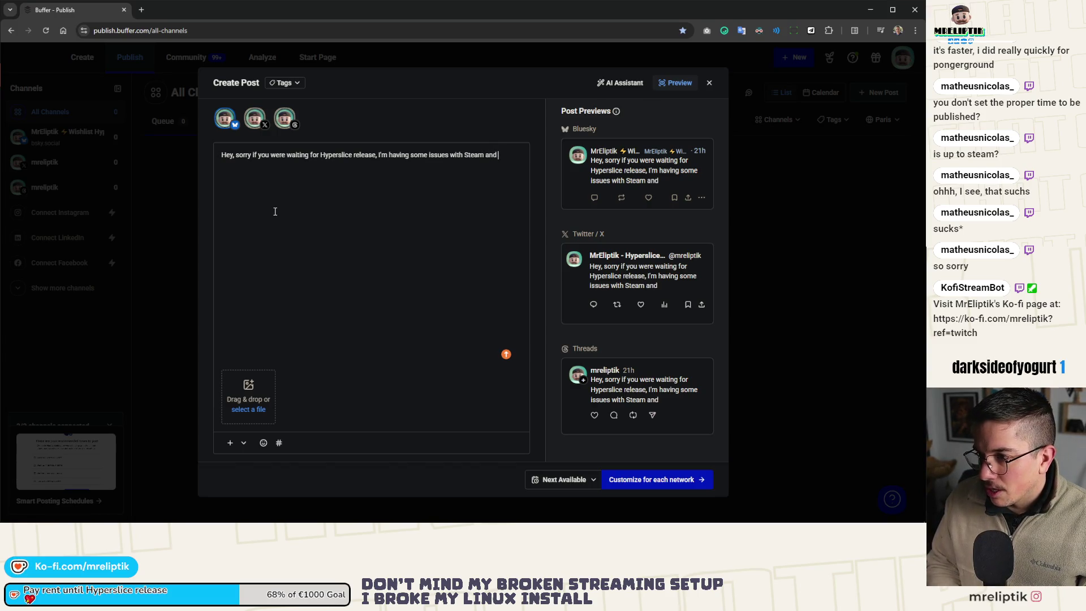
type("hen it '")
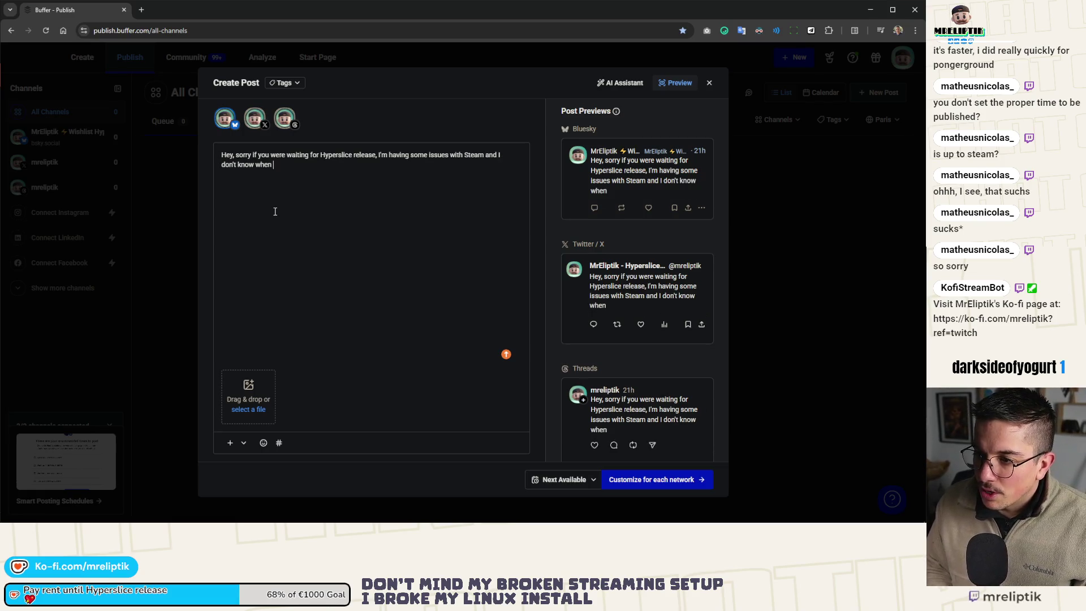
type("s going to be reso")
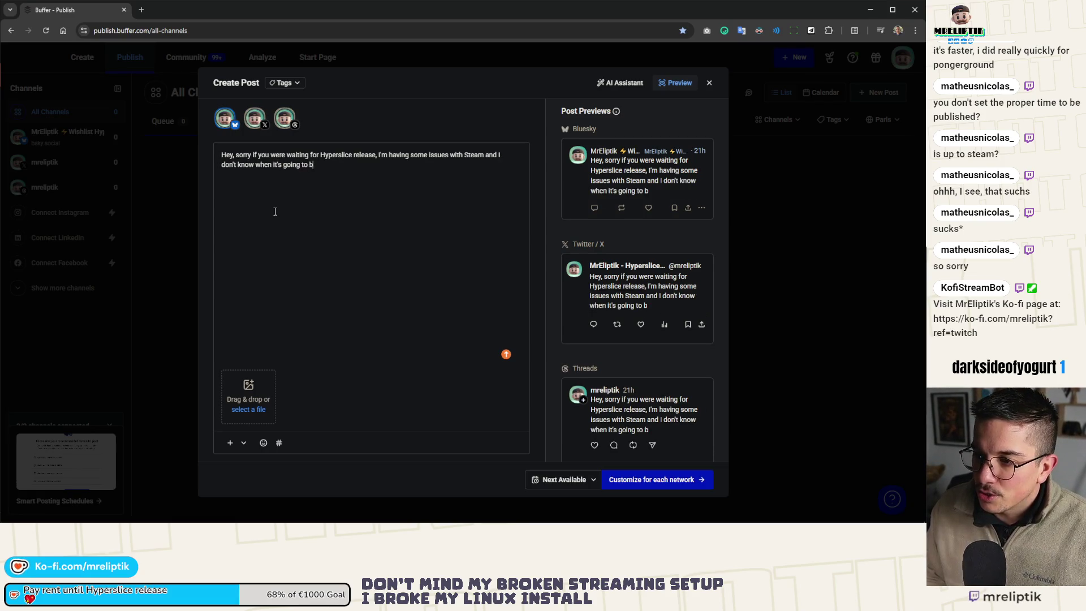
type("lved")
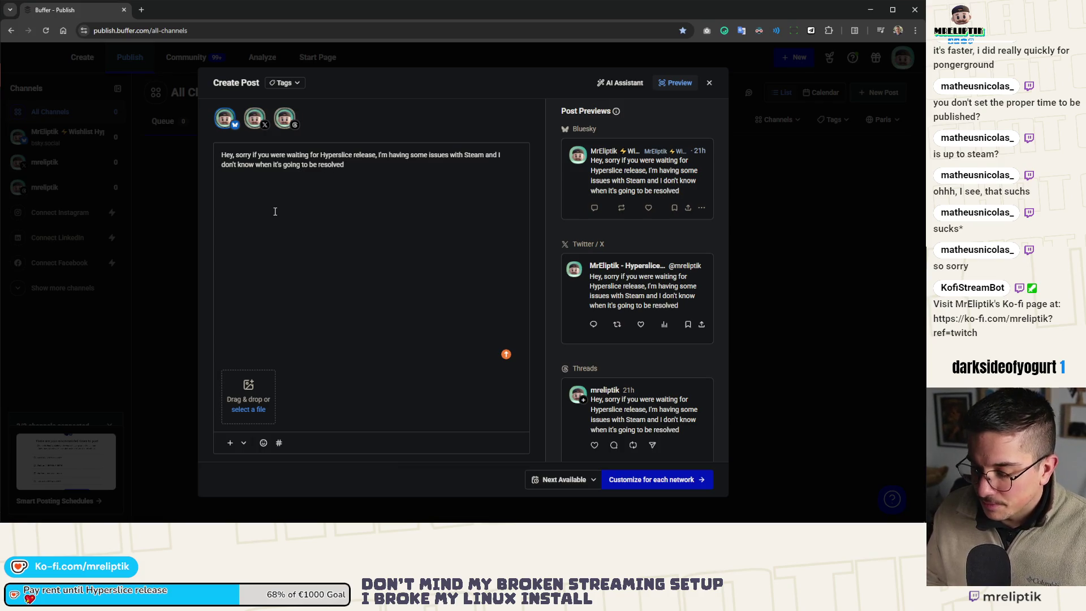
key("super+period")
Insert the anxious-face emoji after 'resolved' from the emoji picker.
key("Right")
key("Right")
key("Right")
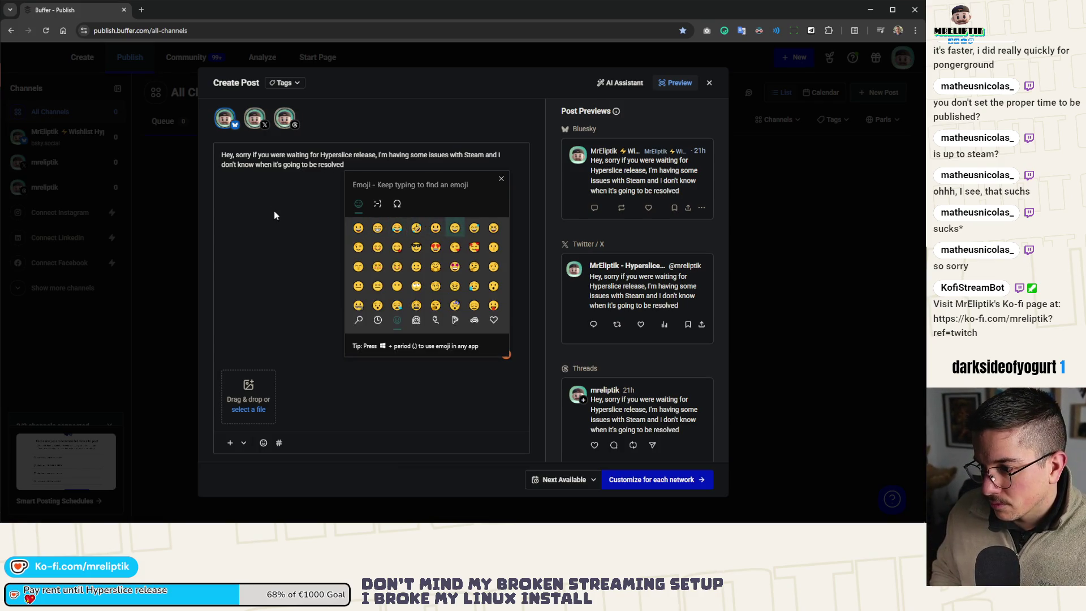
key("Down")
key("Down")
key("Down")
key("Down")
key("Down")
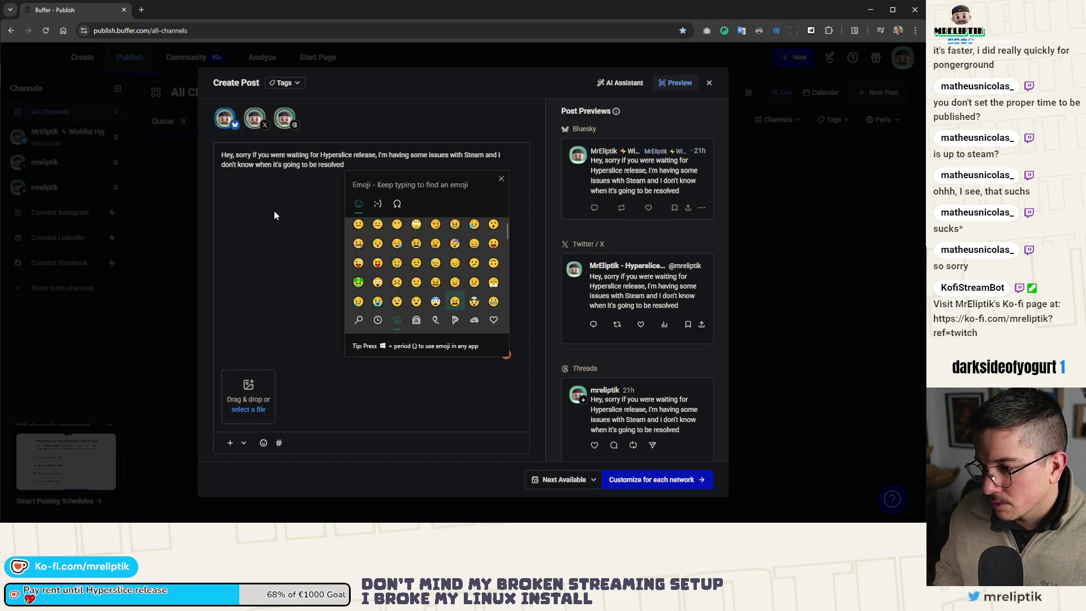
key("Down")
key("Left")
key("Left")
key("Left")
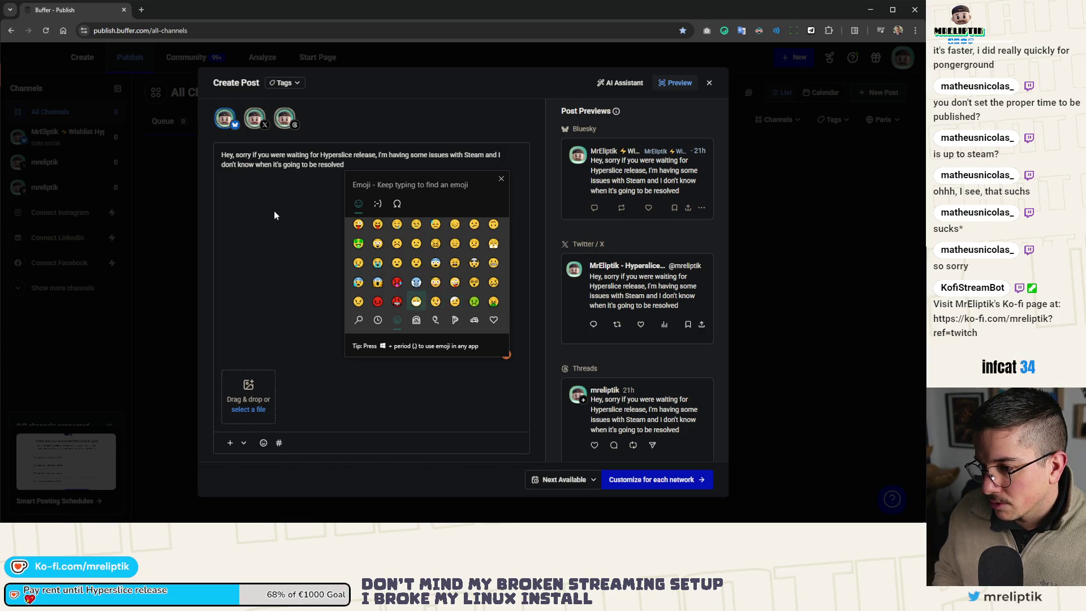
key("Up")
key("Return")
key("Escape")
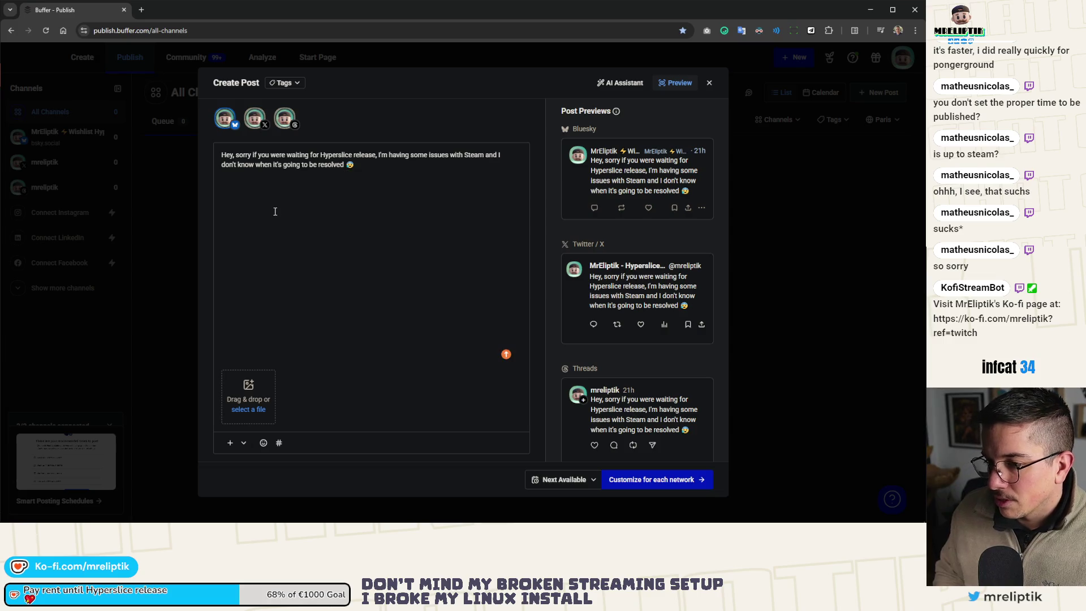
Add a paragraph: 'I'll keep you posted, hopefully I won't have to postponed release to next week'.
key("Return")
key("Return")
type("I'll keep")
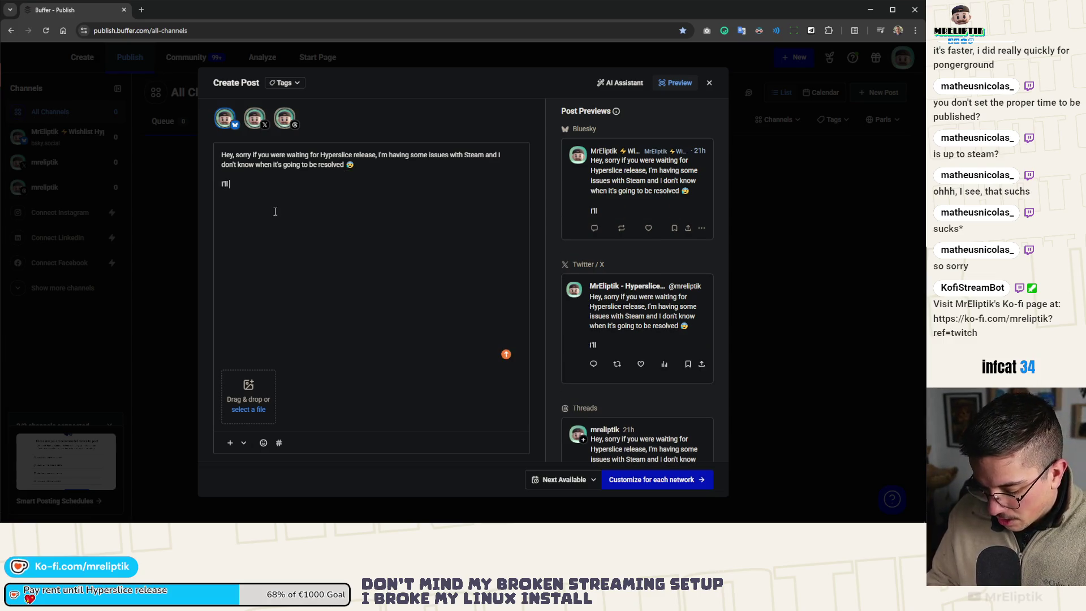
type(" you ")
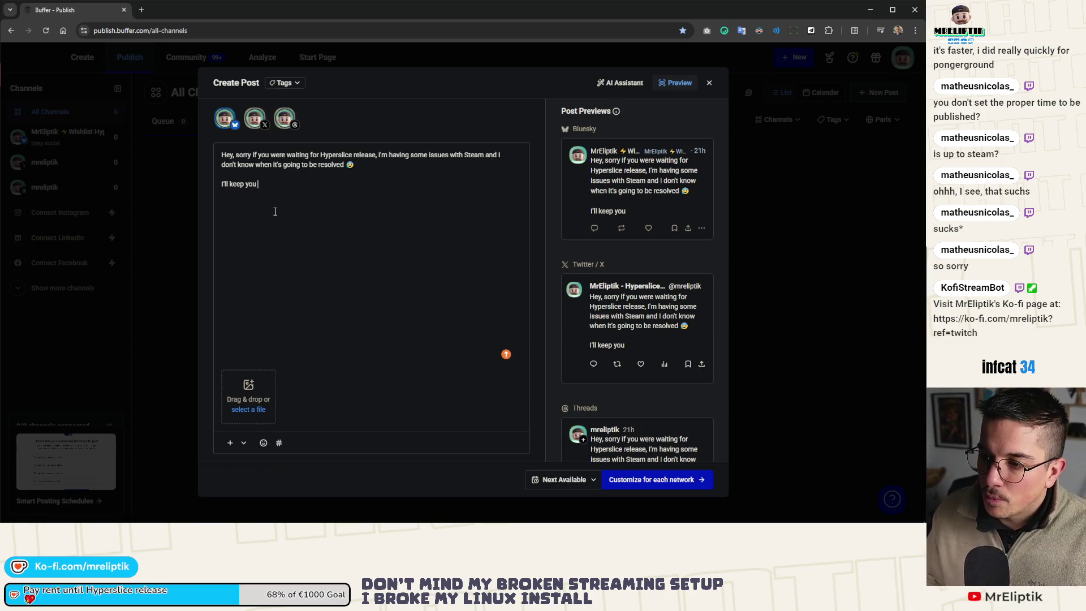
type("posted,")
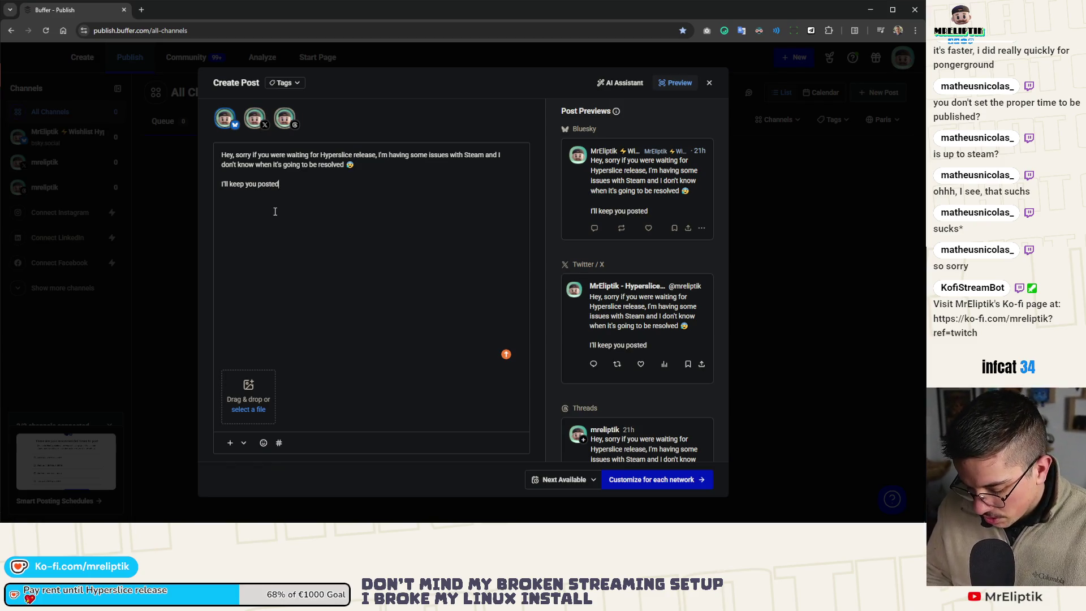
type(" and I'm try")
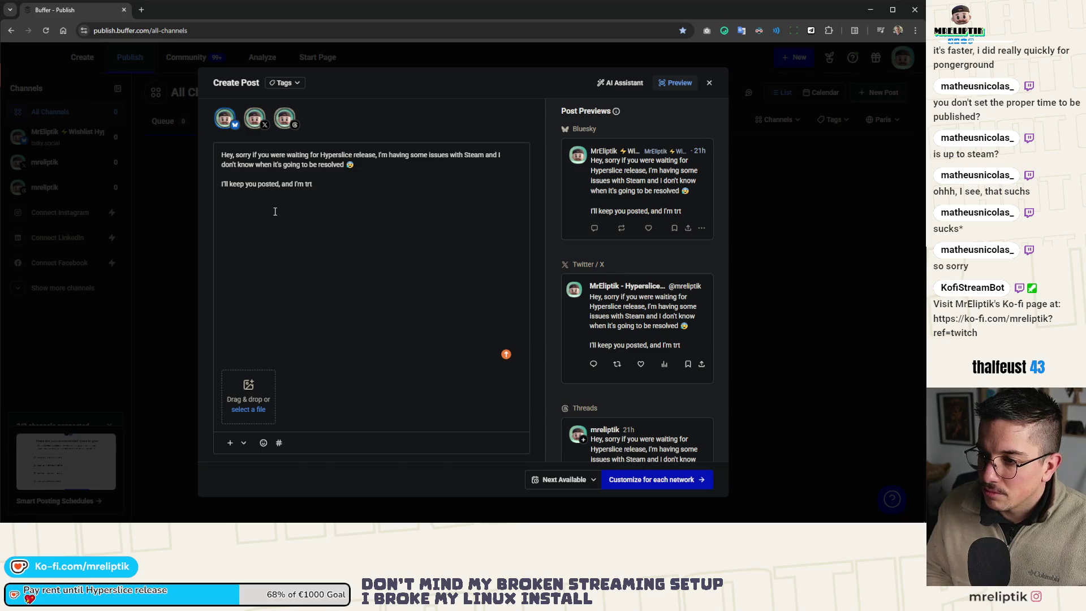
key("BackSpace")
type("yin")
key("BackSpace")
key("BackSpace")
key("BackSpace")
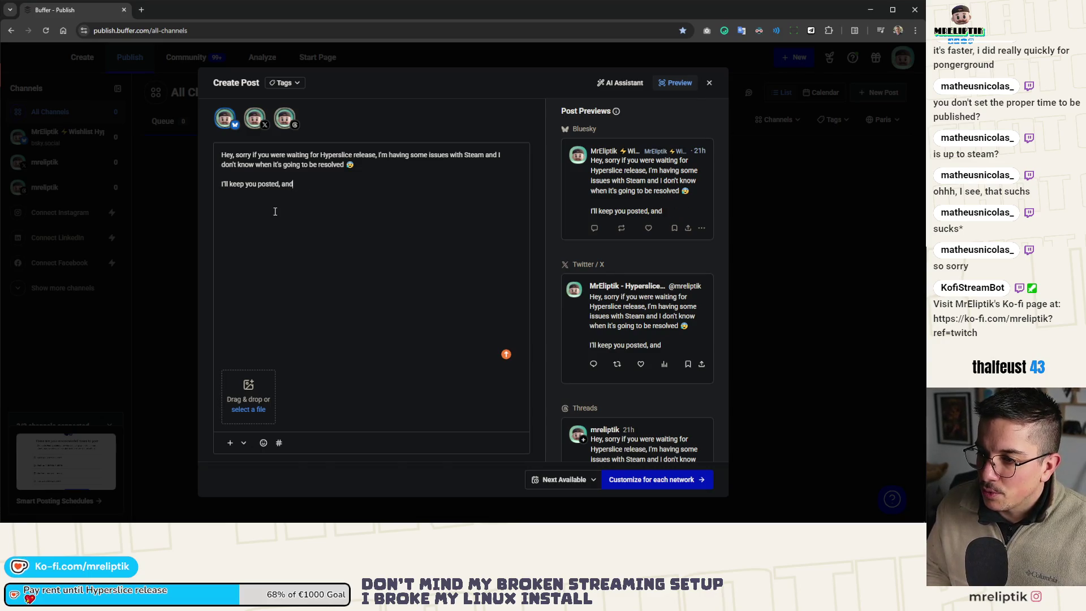
type("hopefully ")
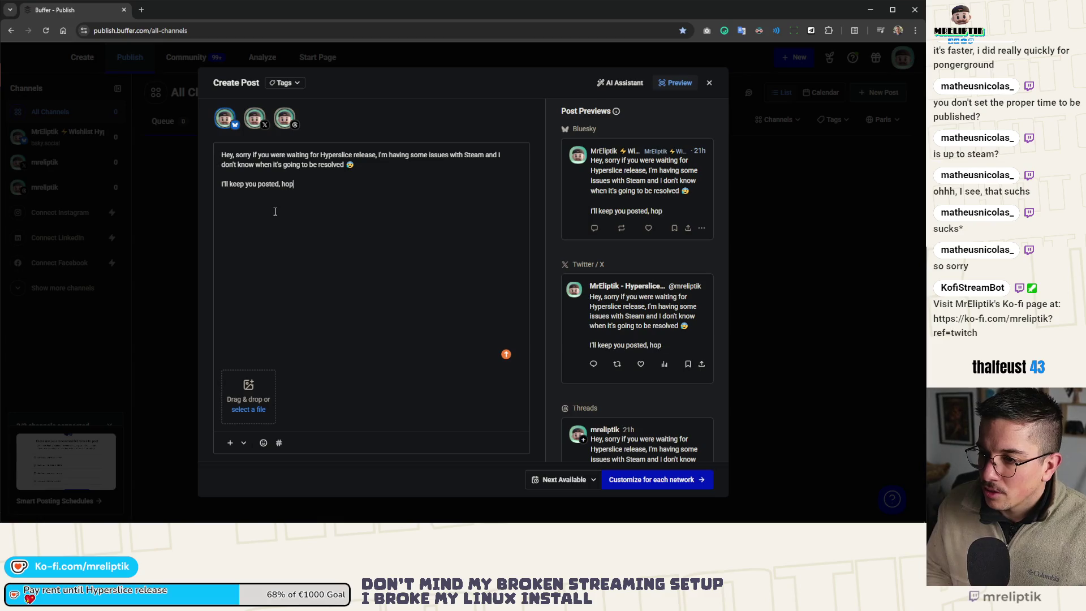
type("I won't have to ")
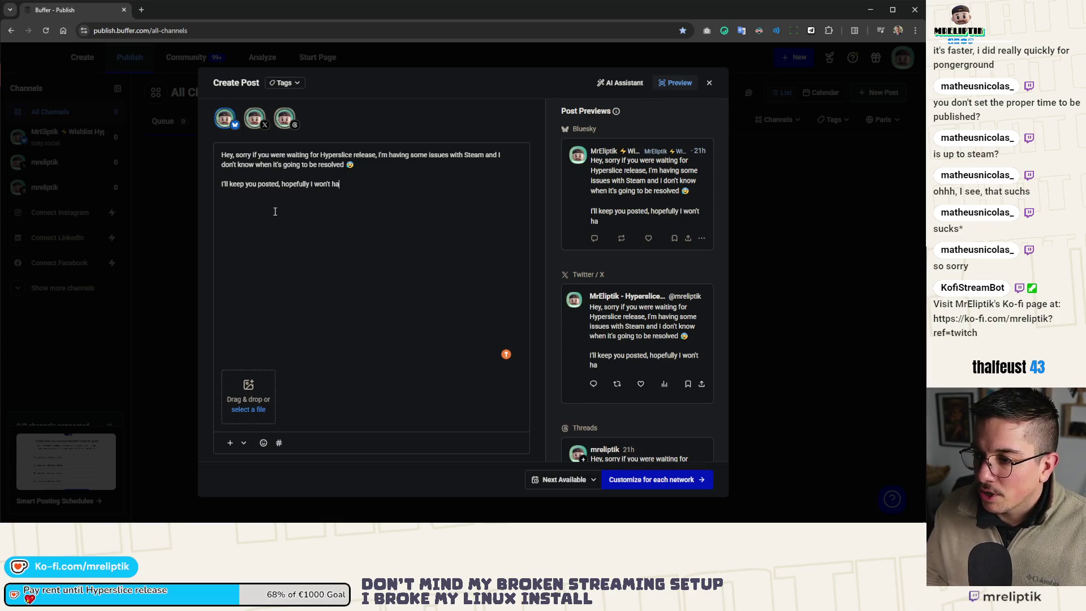
type("postponed ")
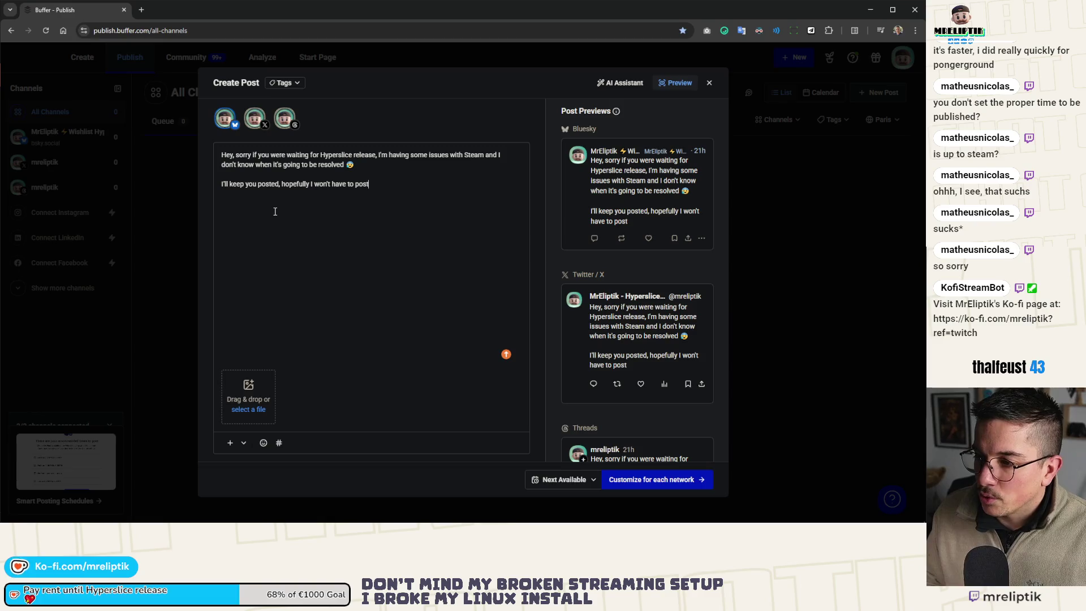
type("release to ")
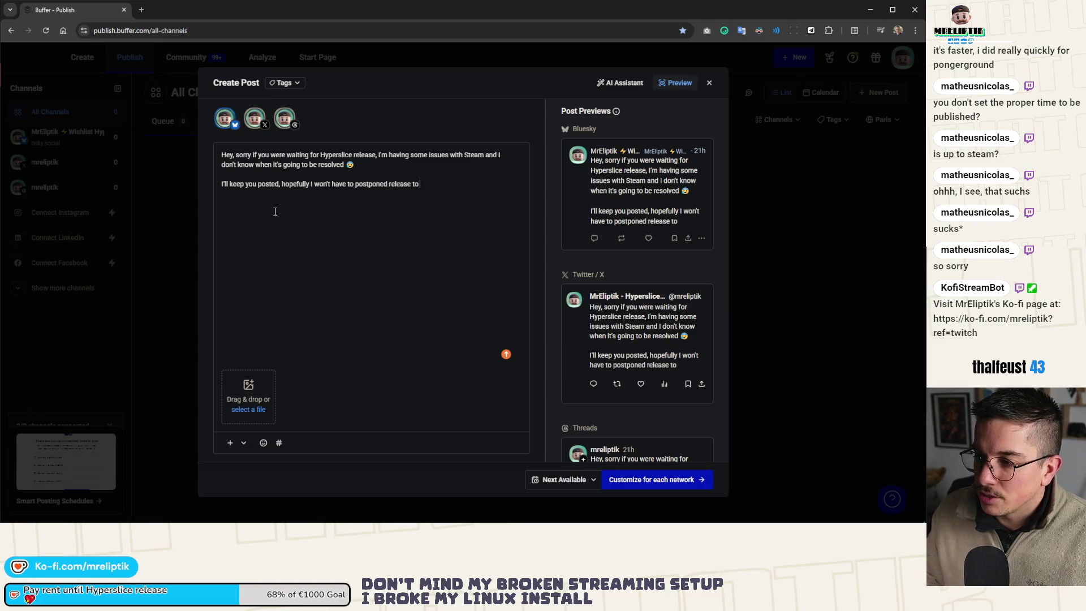
type("next week..")
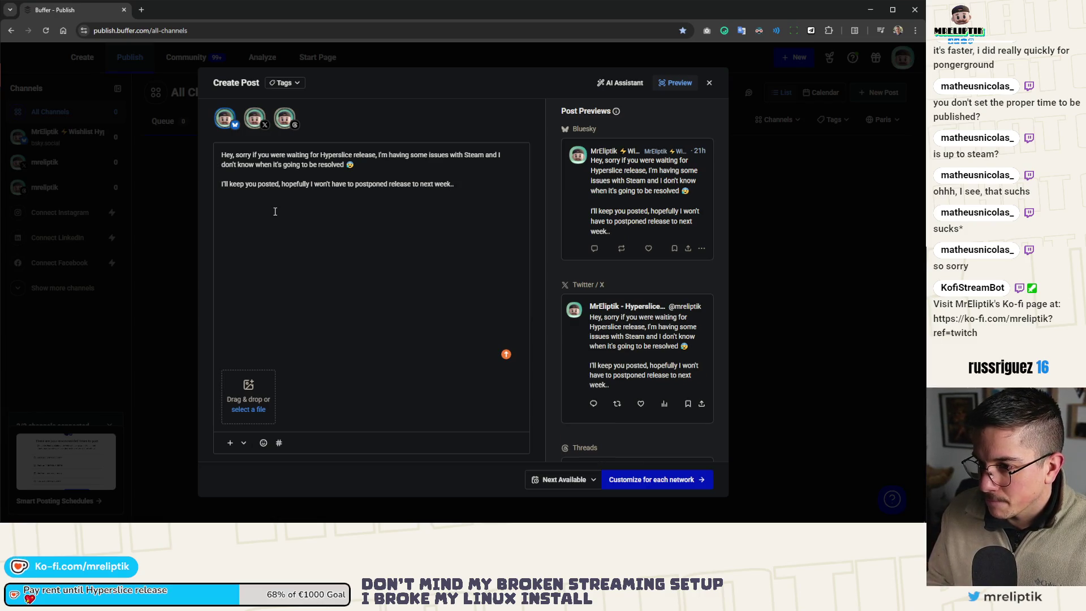
Add a PS asking anyone with Steam contacts 'that can help', ending with a smiling emoji.
key("Return")
key("Return")
type("PS/")
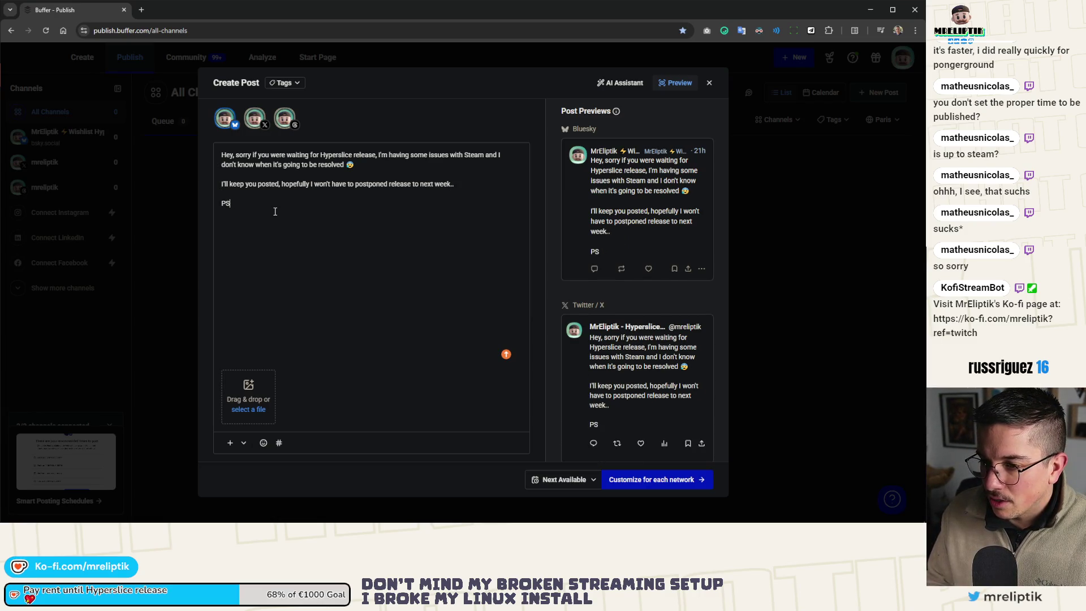
type(" anyone has contac")
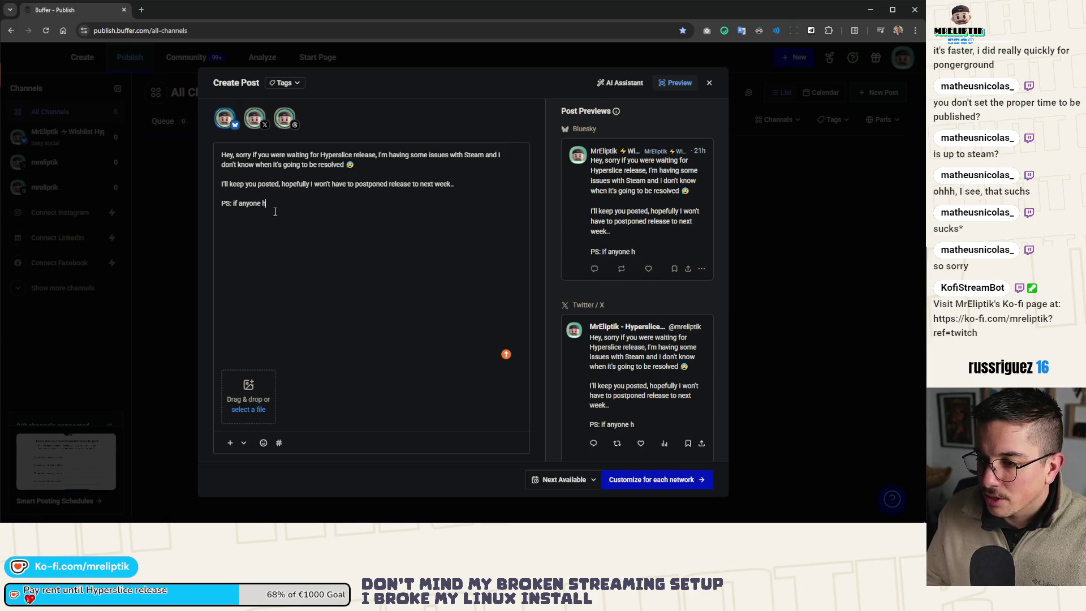
type("ts at ")
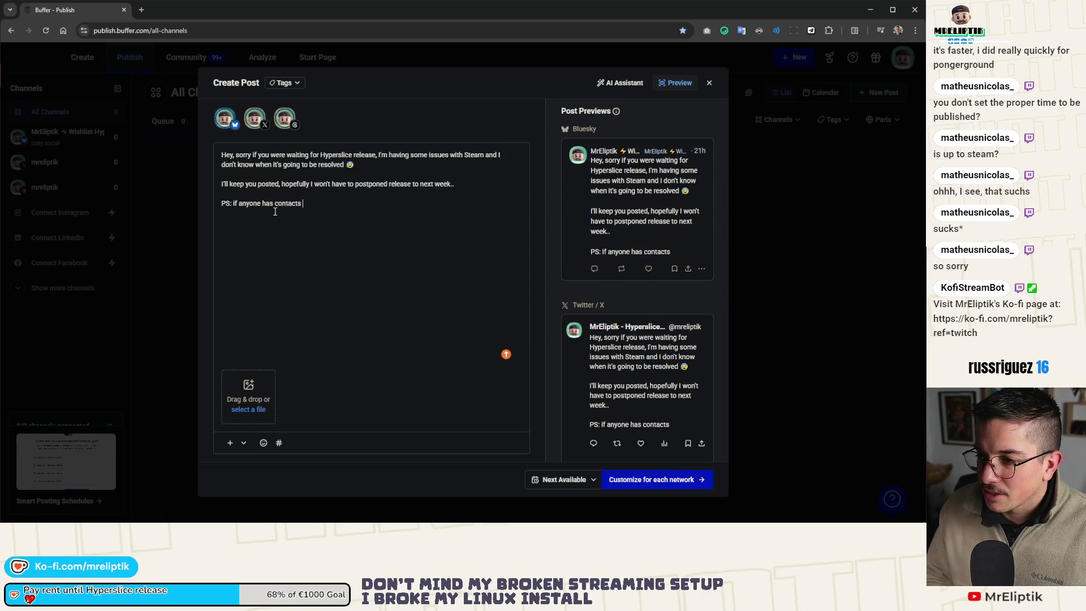
type("am, pleas")
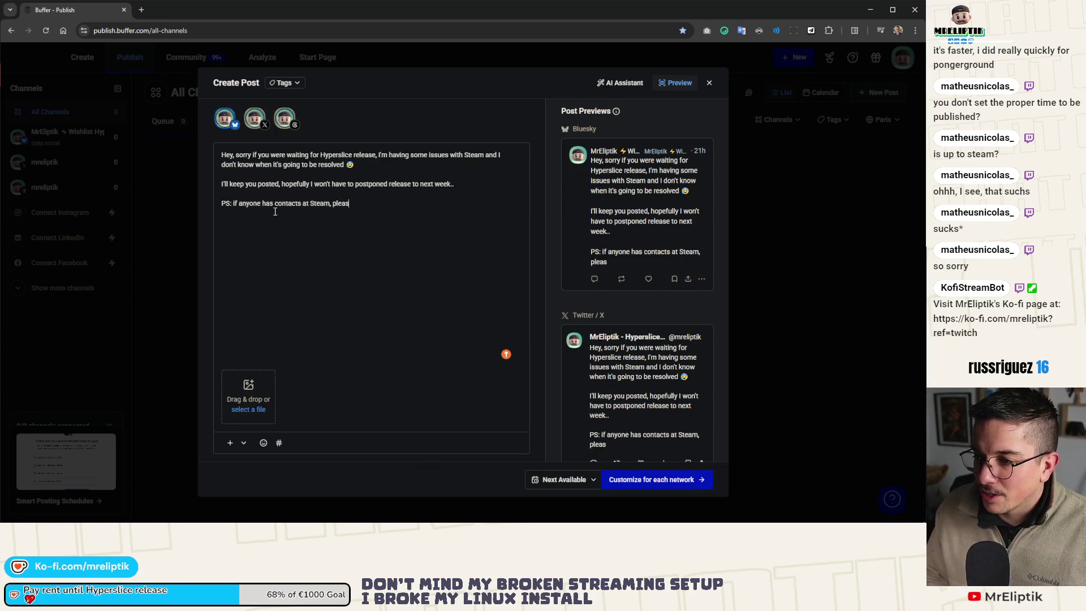
type("et me know")
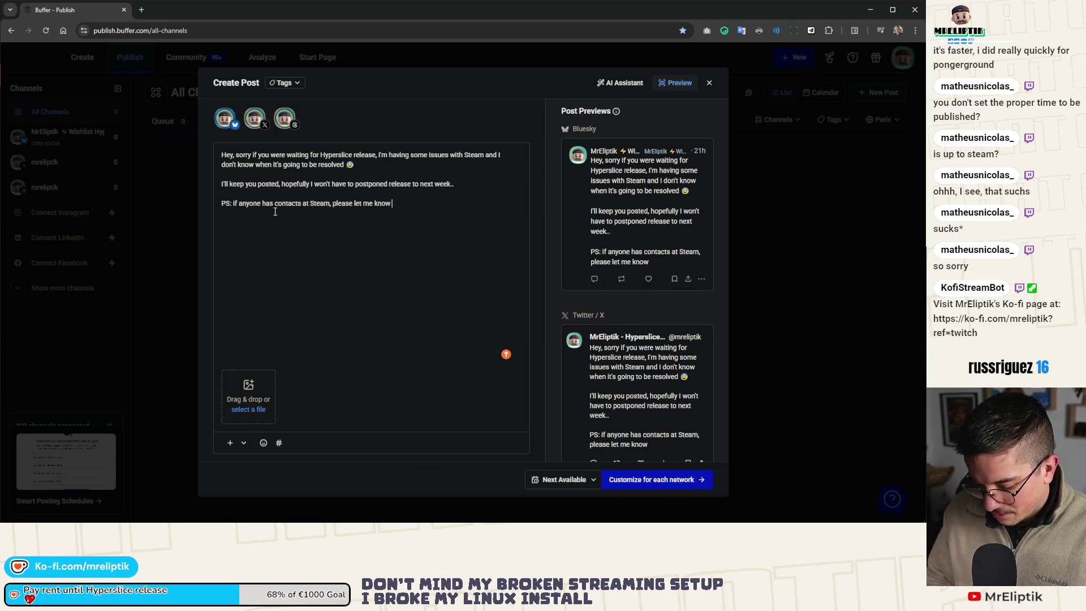
key("super+period")
key("Right")
key("Right")
key("Right")
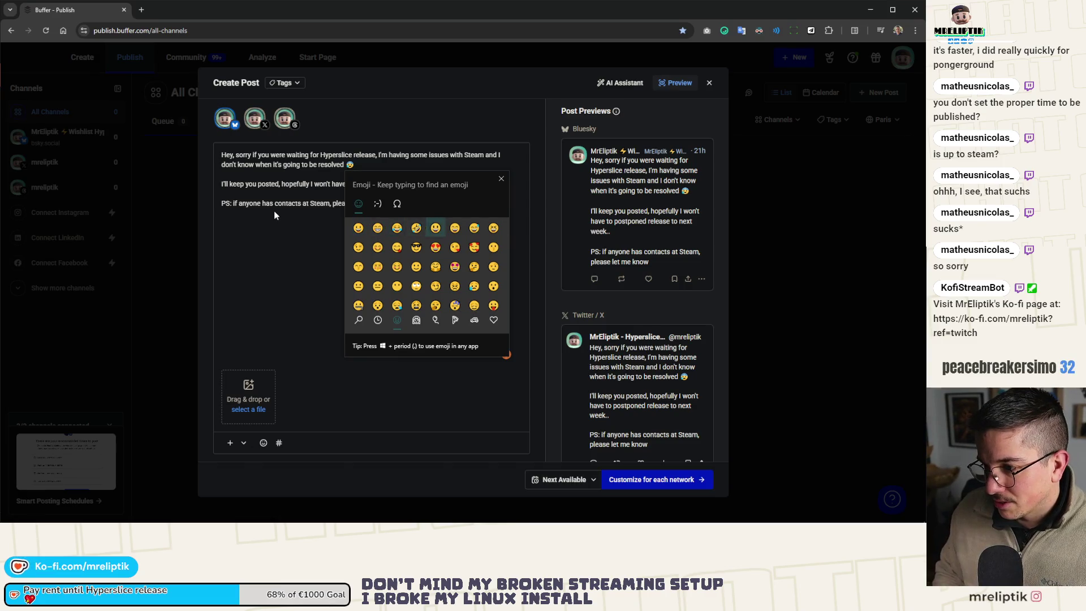
key("Down")
key("Down")
key("Return")
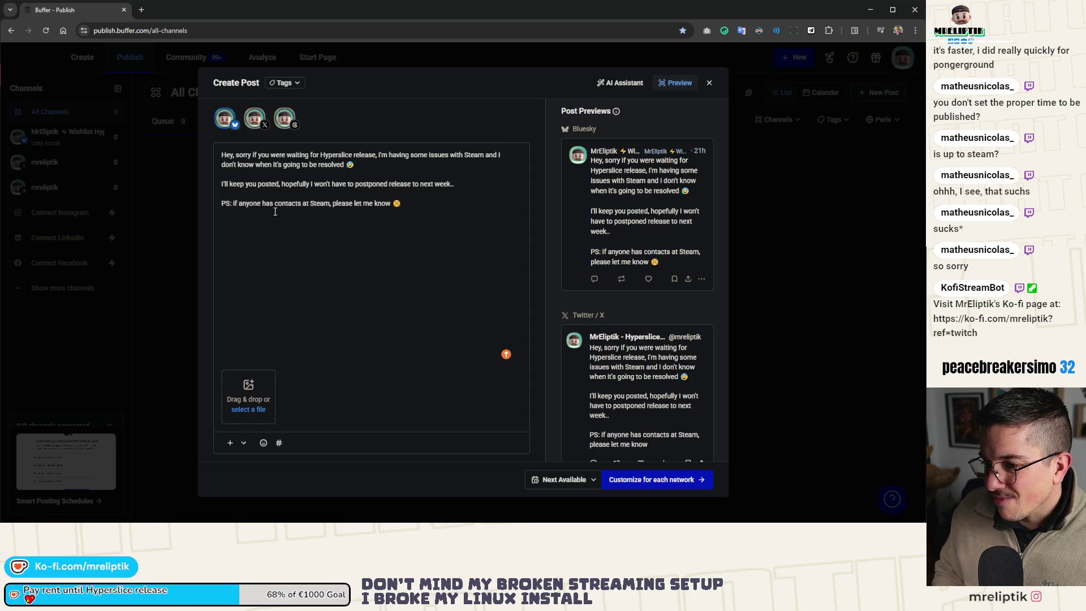
key("ctrl+Right")
key("ctrl+Right")
key("ctrl+Right")
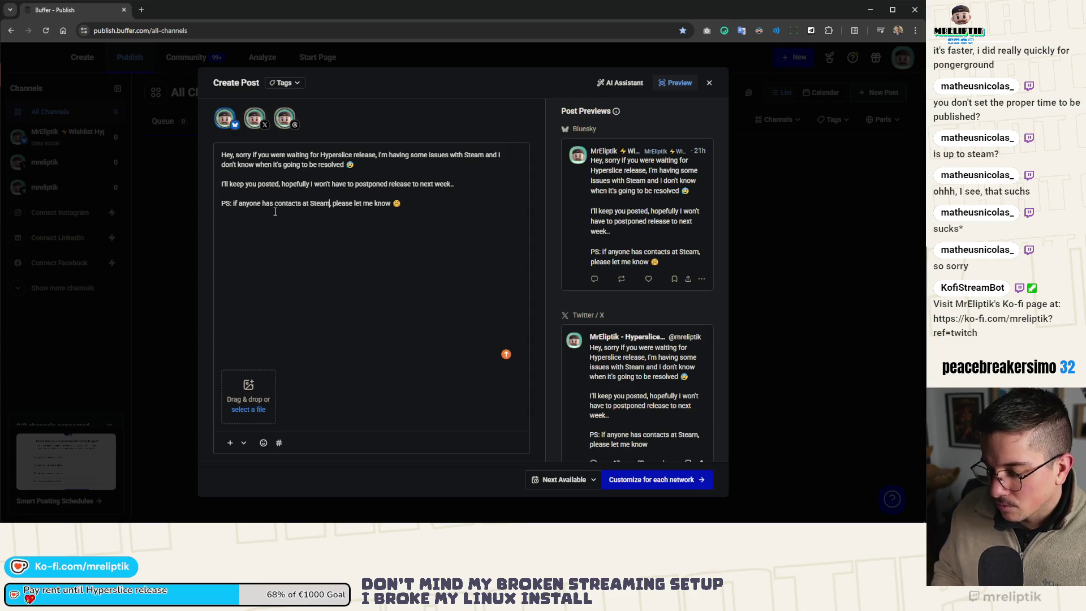
type("that can help")
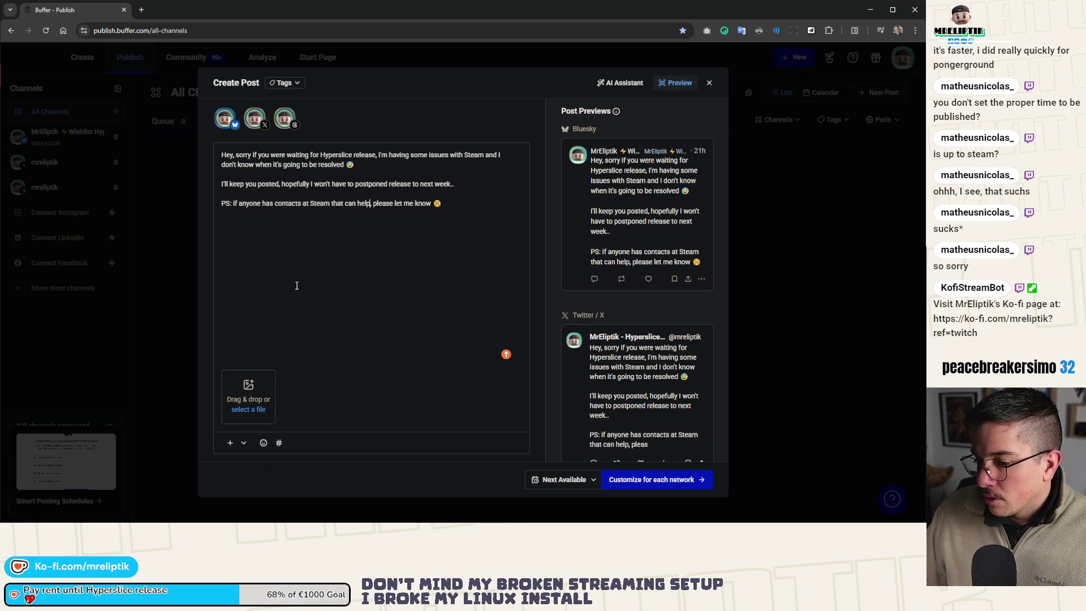
Fix 'postponed' and the double period in the second line.
scroll(584, 354, "down", 3)
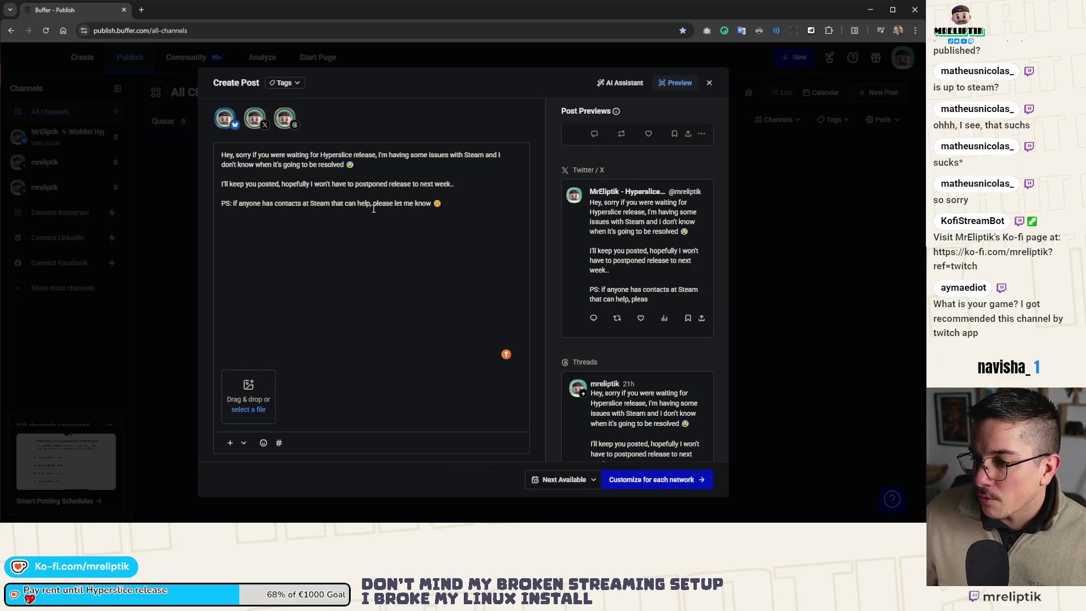
left_click(387, 182)
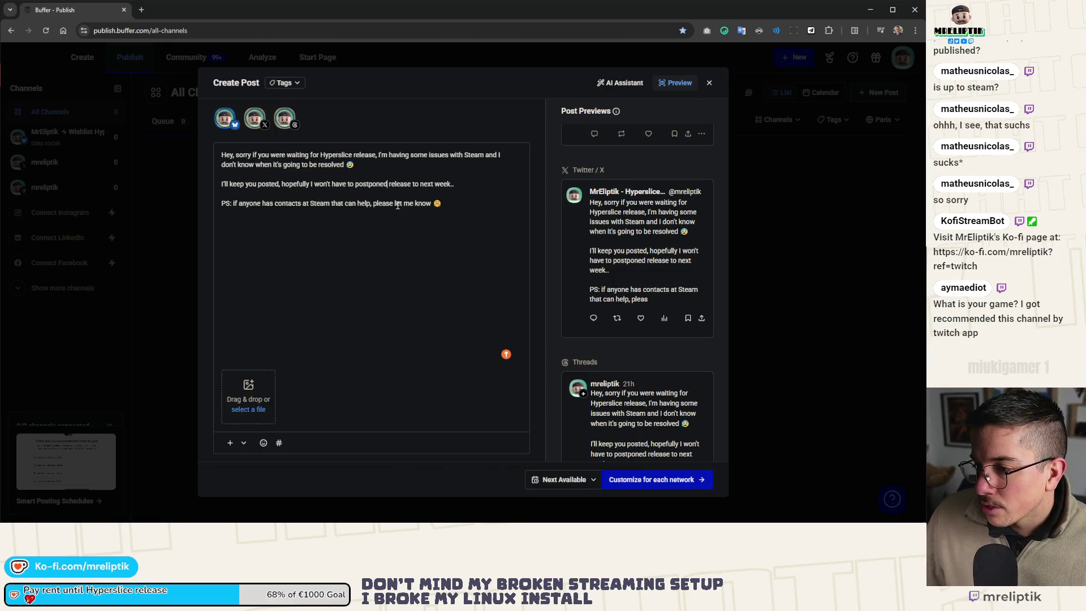
key("BackSpace")
type(".")
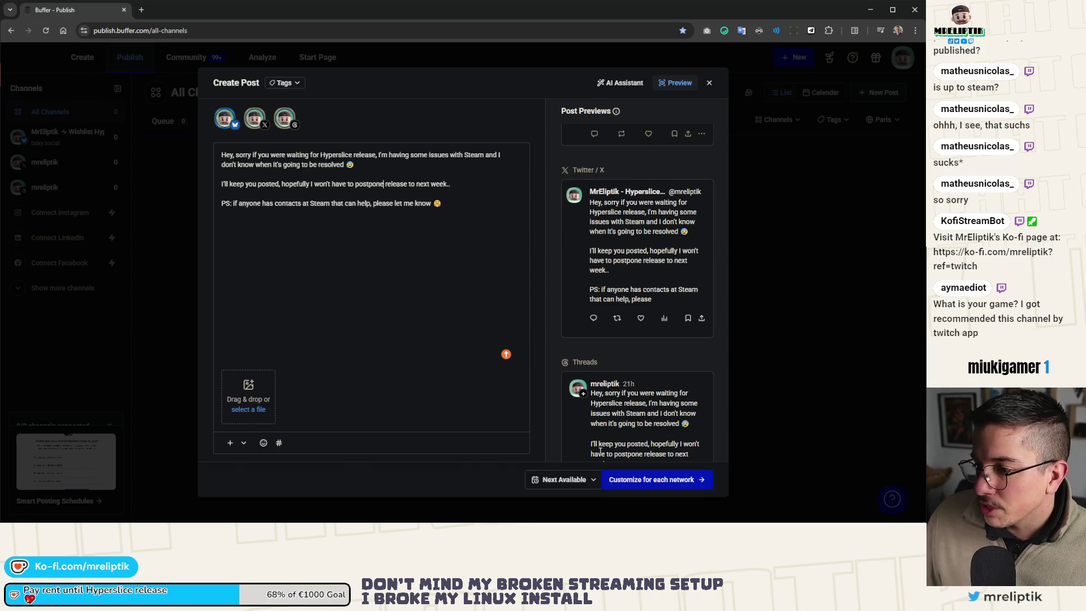
Customize the post per network and set When to Post to Now.
left_click(638, 482)
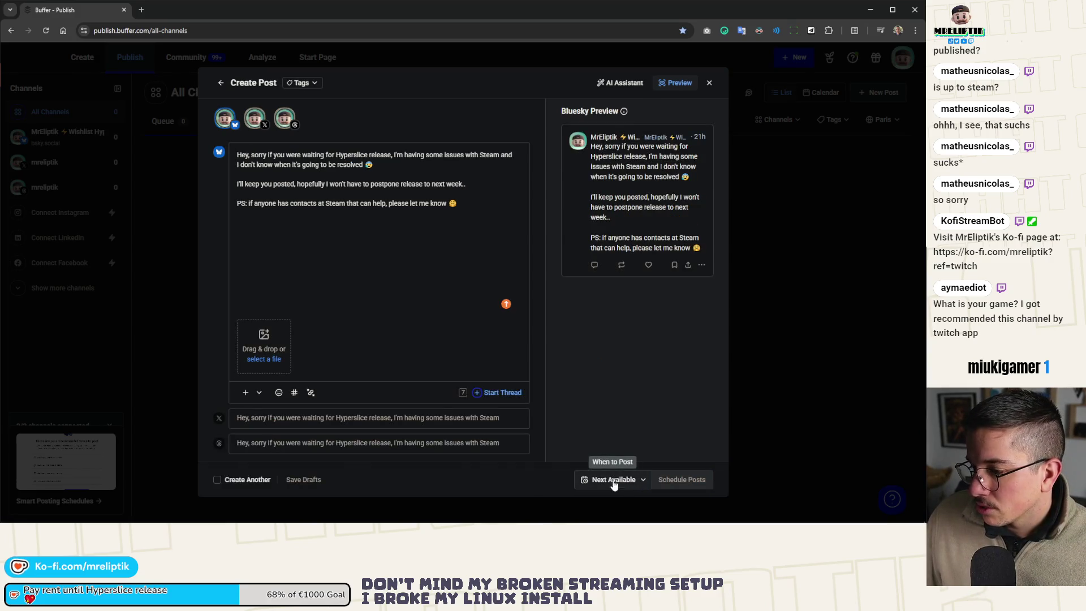
left_click(624, 481)
left_click(611, 425)
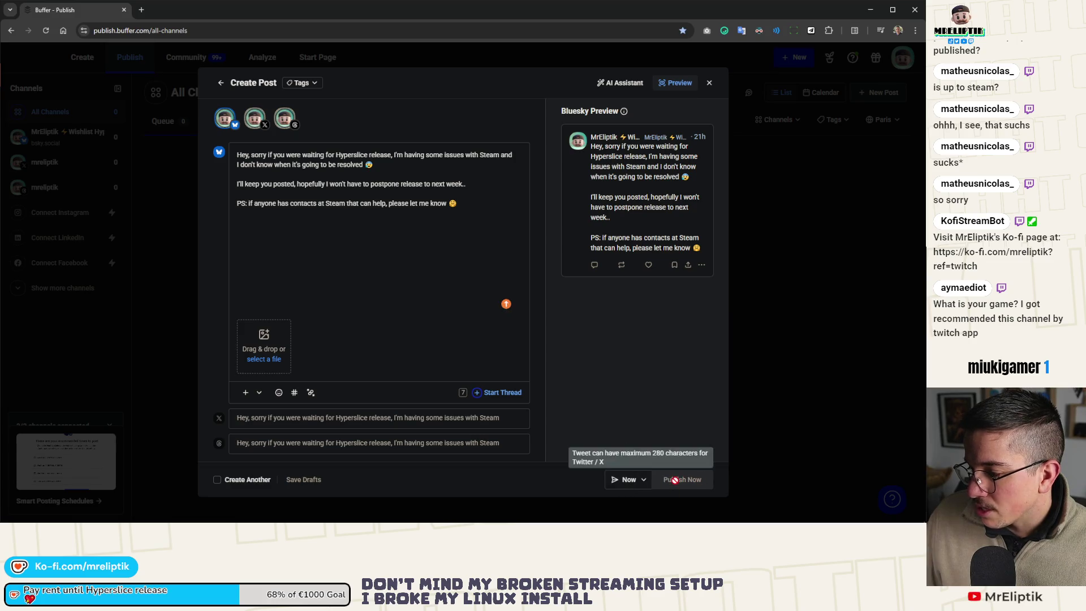
In the X version, replace 'please let me know' with 'DM me'.
left_click(337, 418)
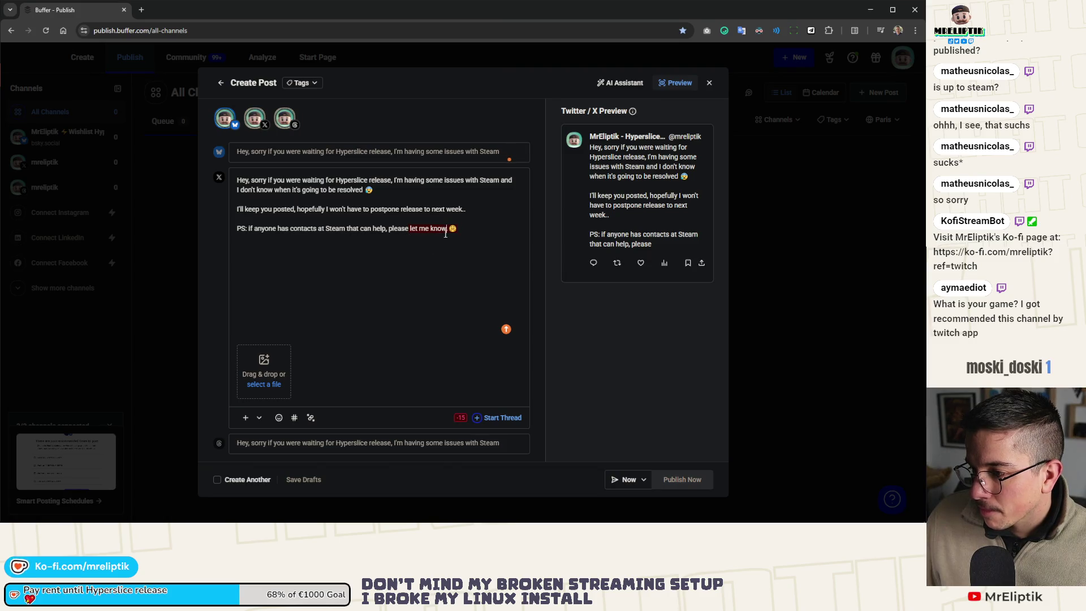
left_click_drag(447, 230, 389, 231)
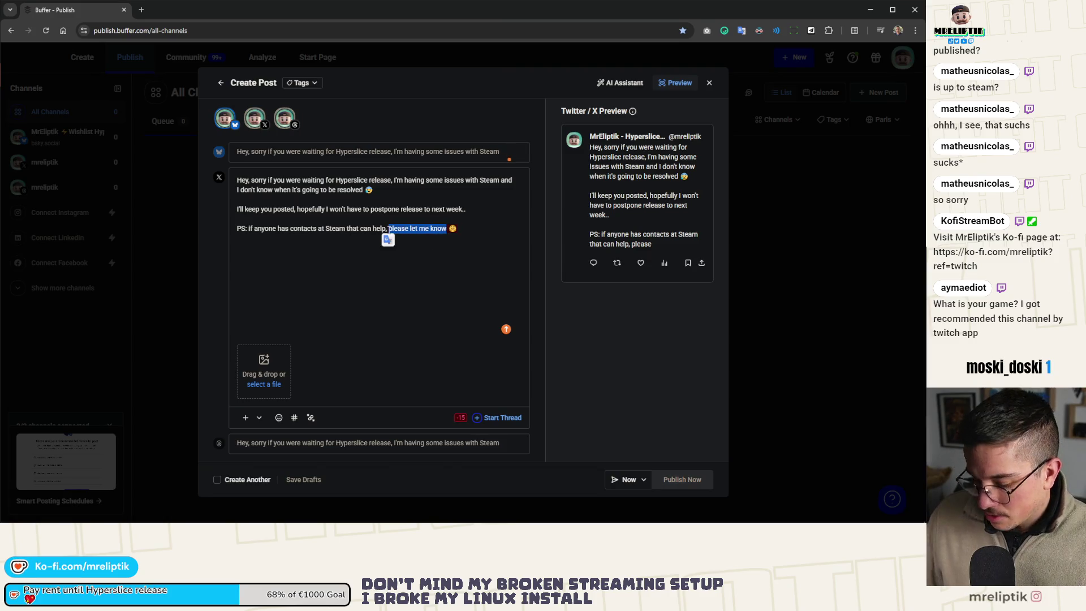
type("hit me")
key("BackSpace")
key("BackSpace")
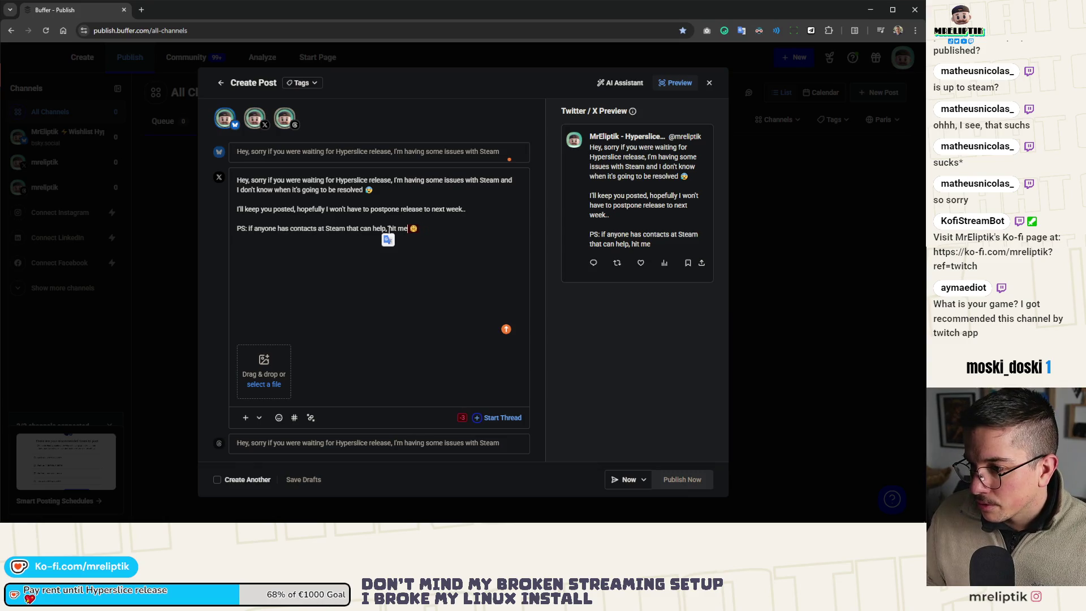
key("BackSpace")
key("BackSpace")
key("BackSpace")
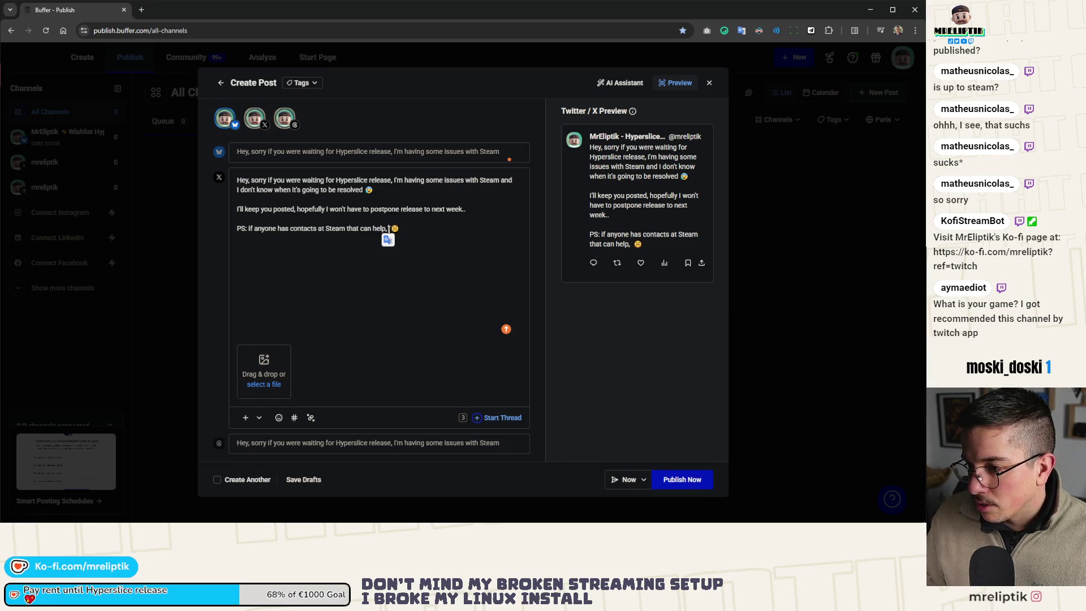
type("d")
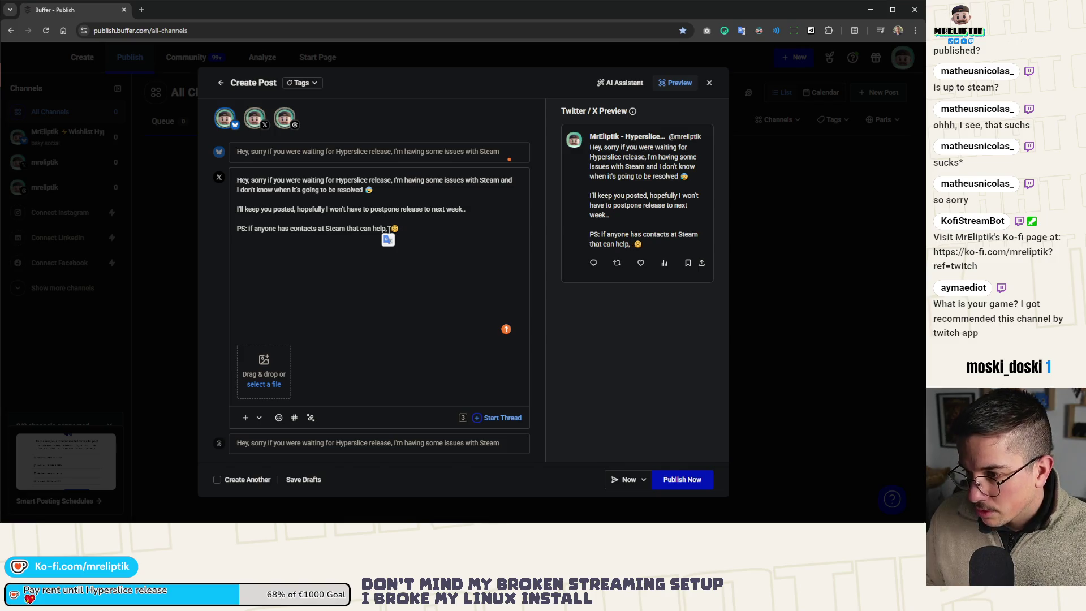
type("M me")
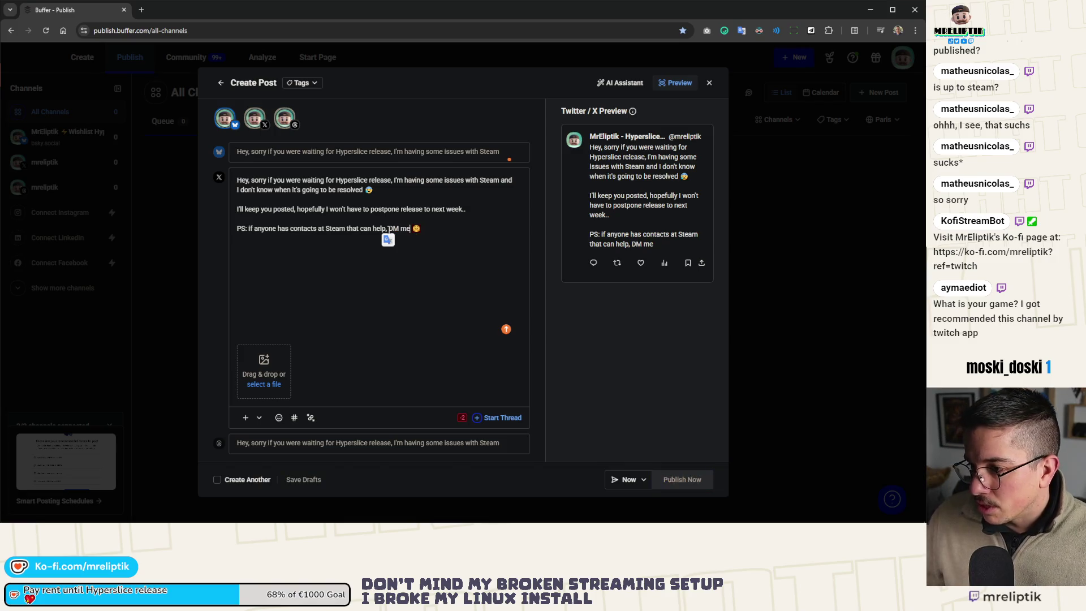
Reword the X PS to 'If anyone at Steam can help, DM me' and publish now.
key("Home")
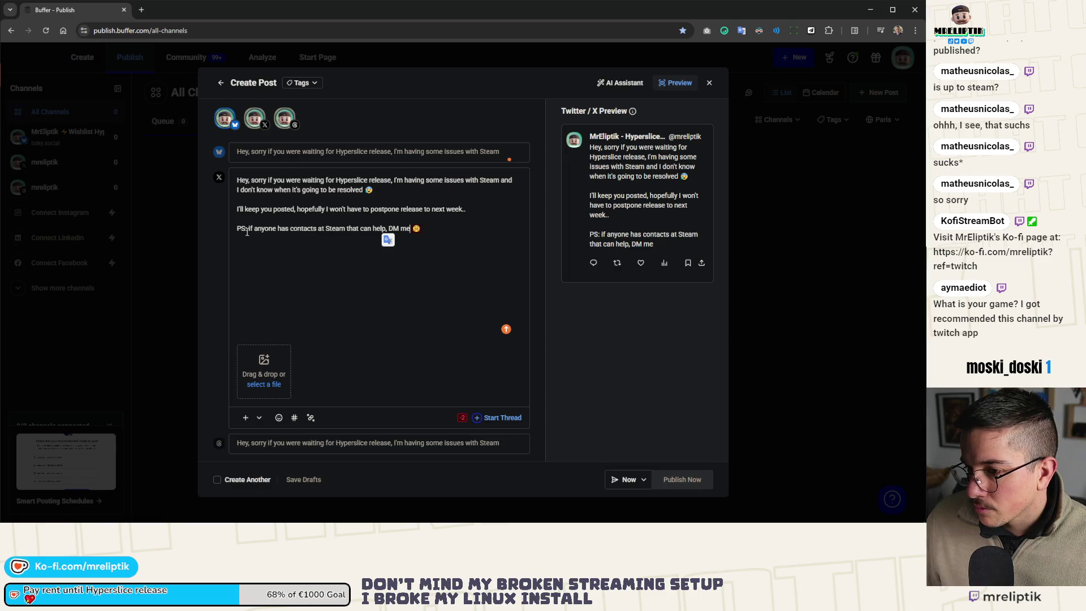
double_click(283, 229)
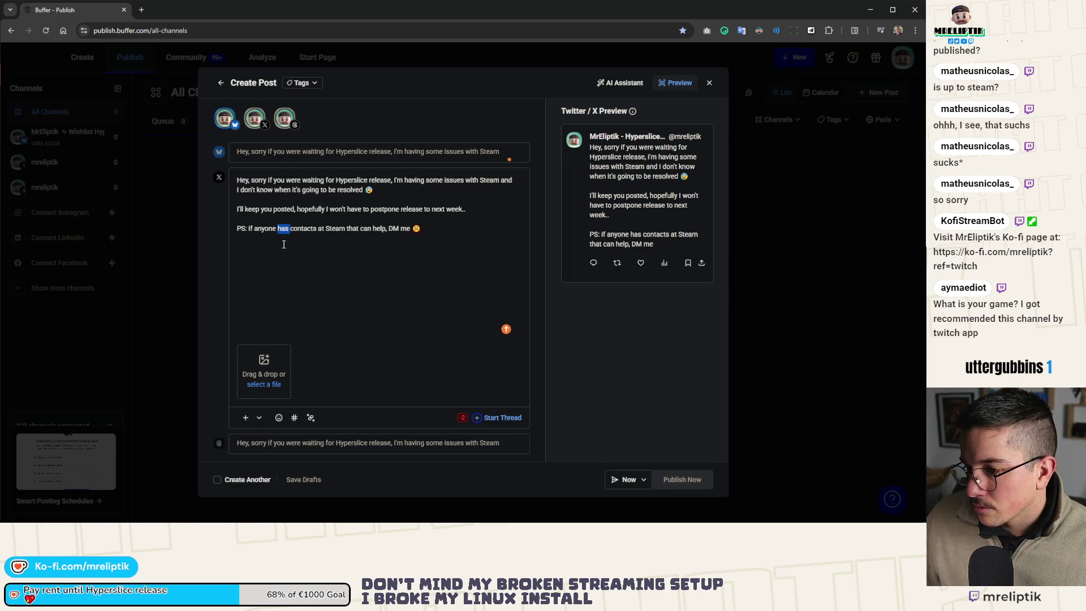
double_click(303, 229)
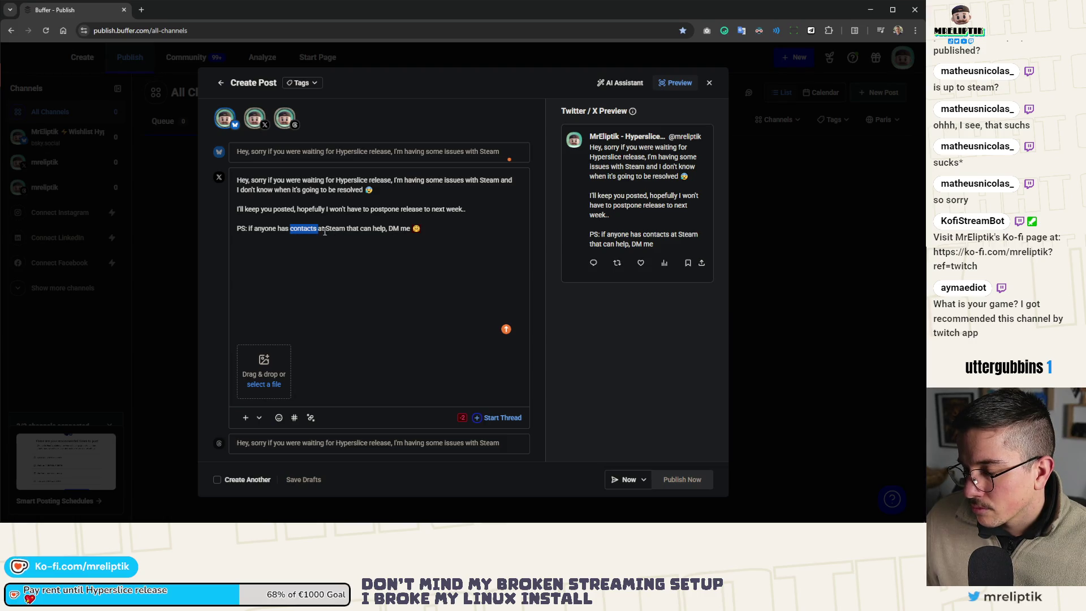
left_click(323, 233)
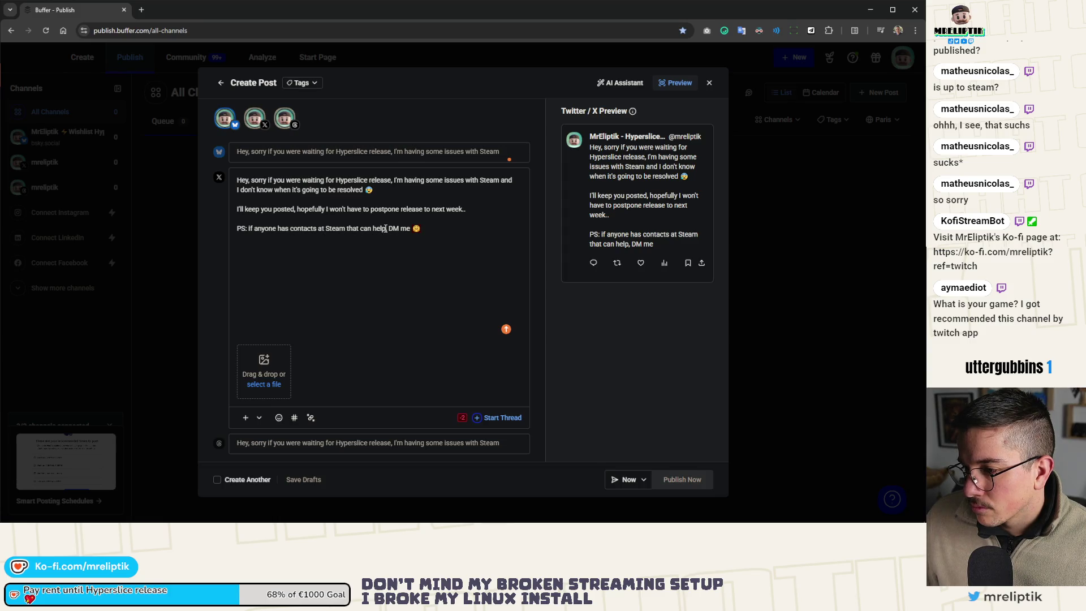
left_click_drag(385, 229, 277, 229)
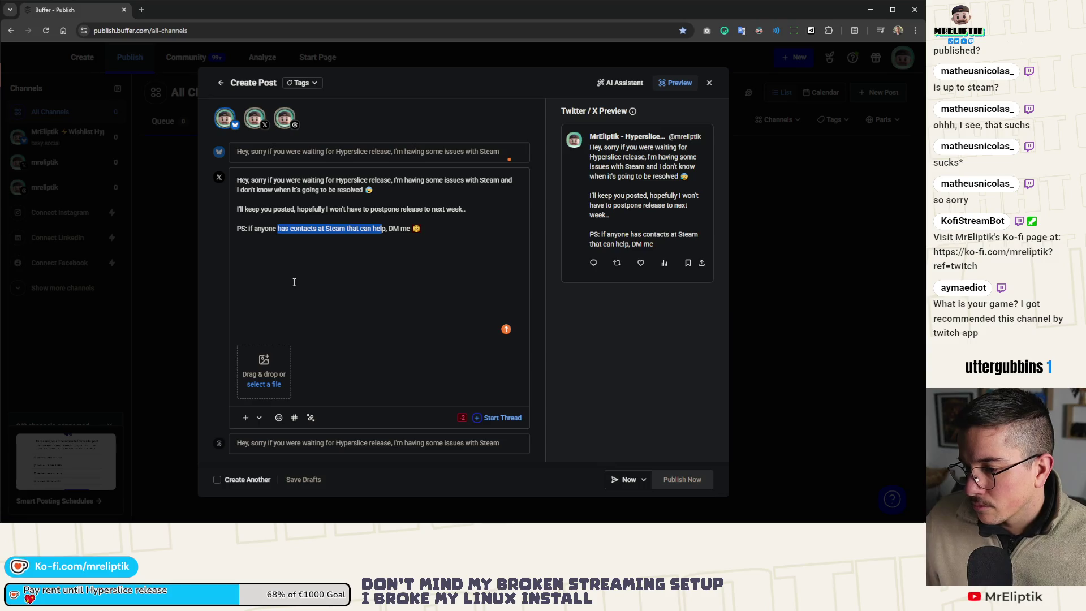
type("at Steam can he")
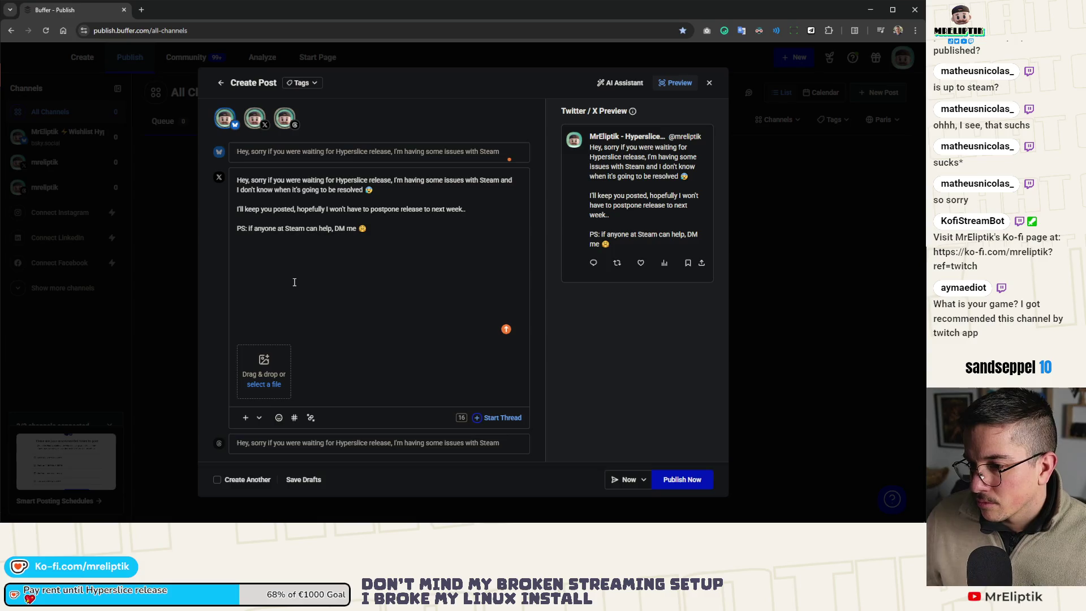
left_click(679, 479)
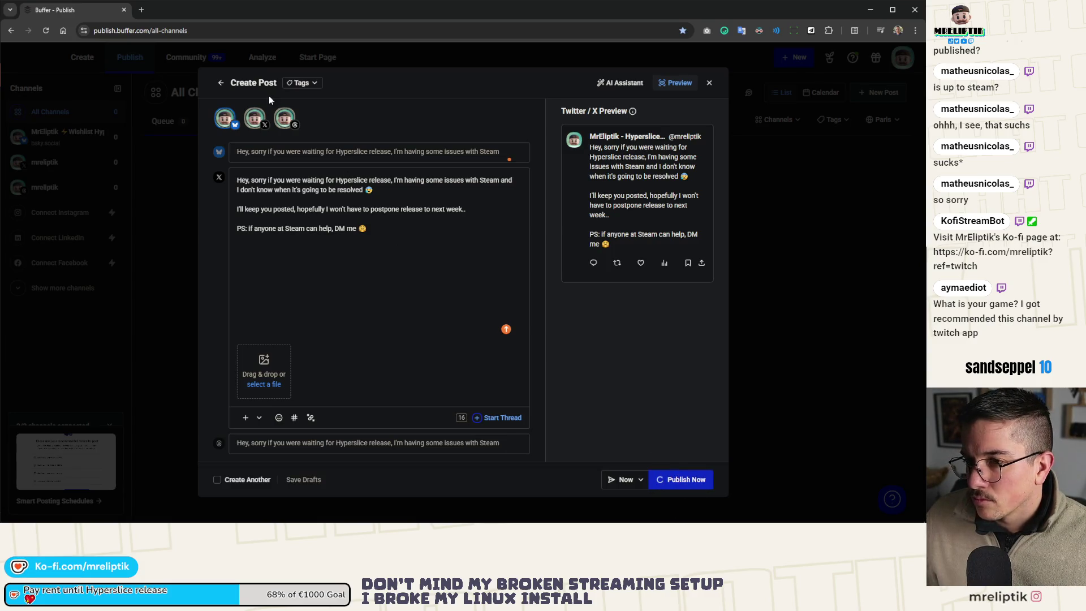
Google 'hyperslice' in a new Chrome tab and open the Hyperslice Steam store result.
left_click(142, 10)
left_click(344, 46)
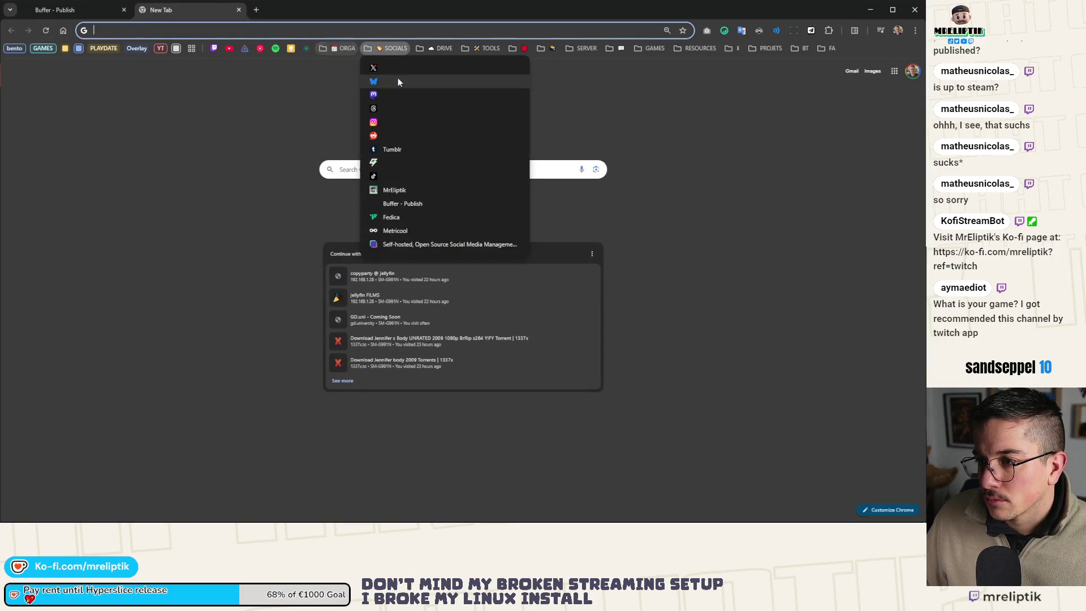
left_click(226, 126)
type("hyperslice")
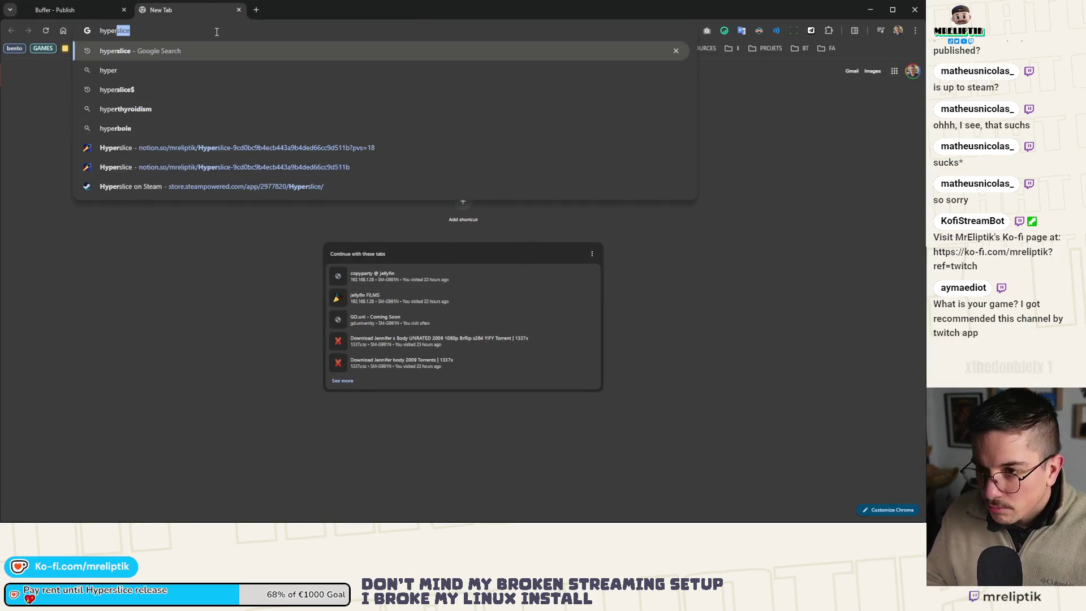
key("Return")
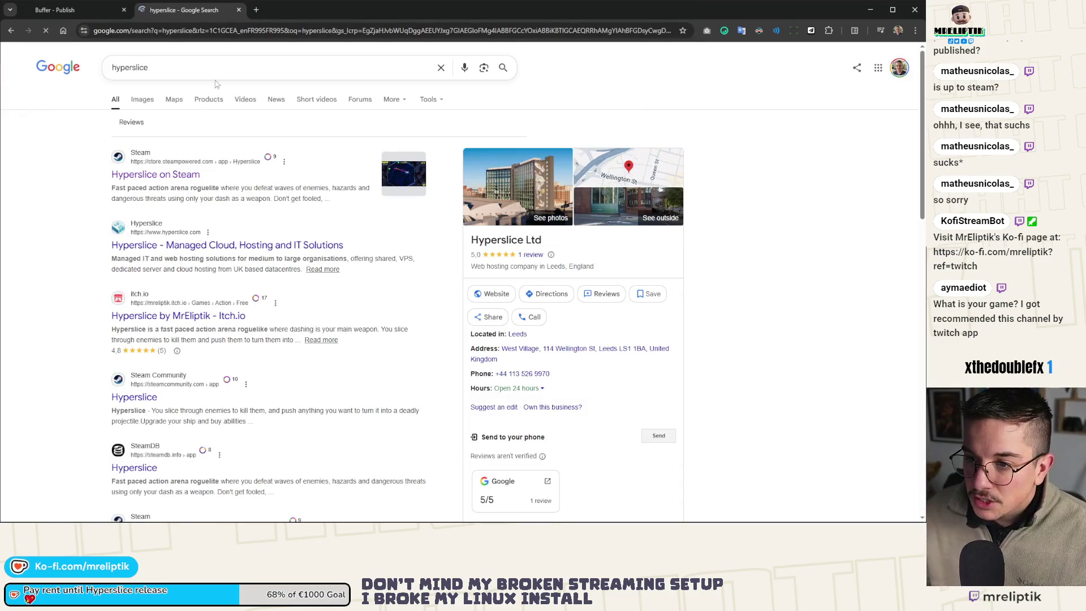
left_click(147, 175)
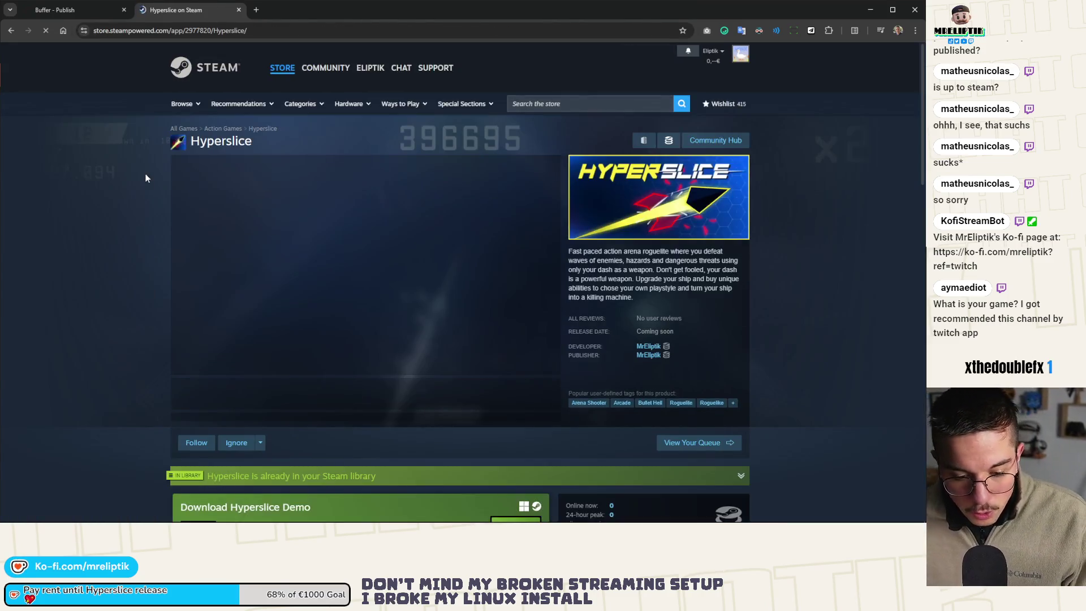
Browse the Hyperslice screenshots, close the viewer, check notifications, and scroll down the store page.
left_click(237, 294)
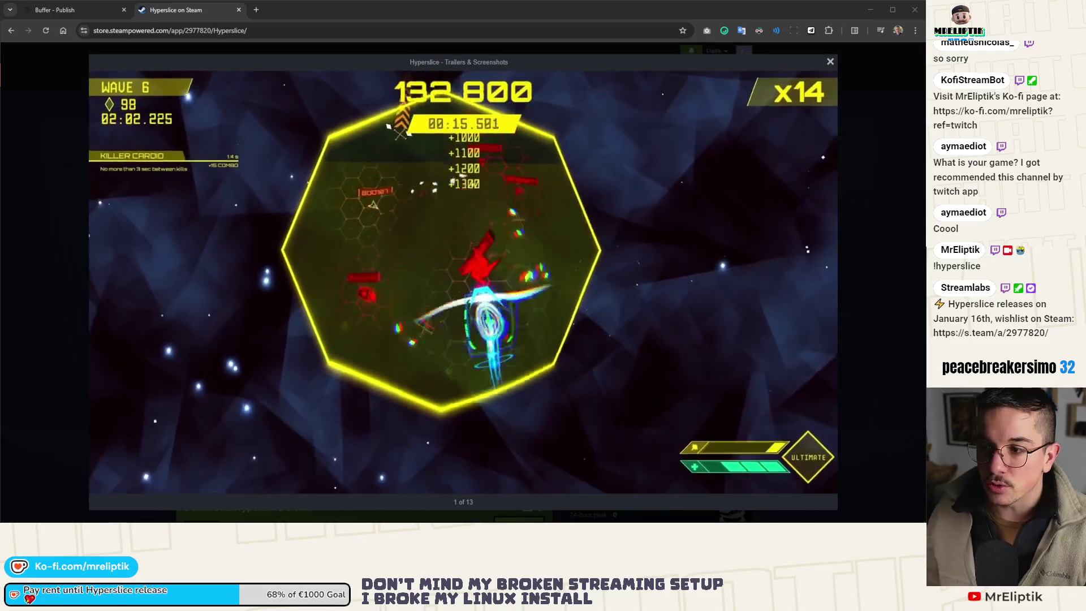
key("Right")
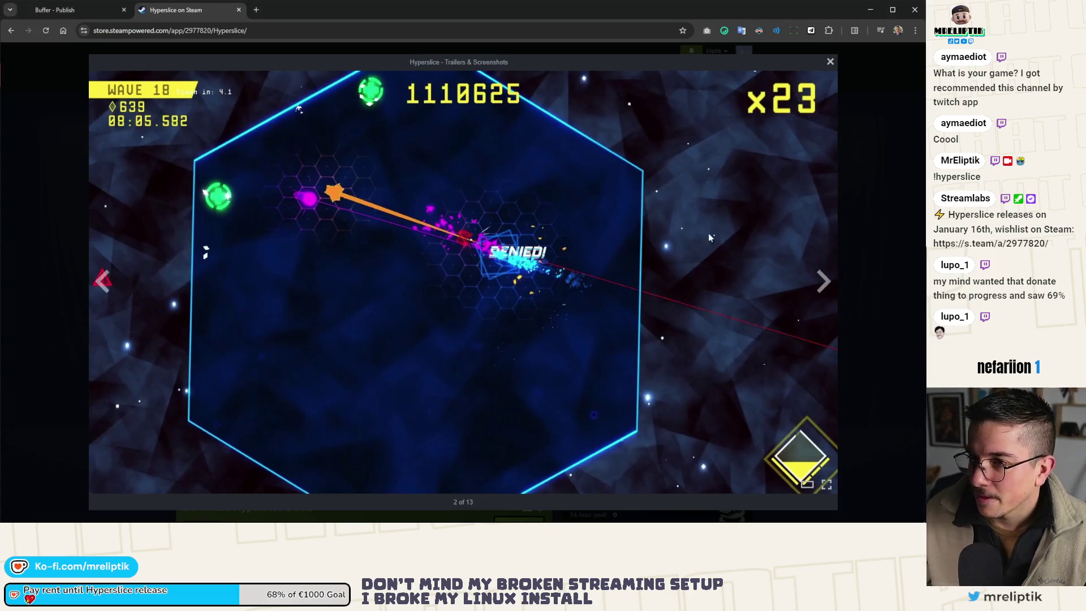
left_click(829, 63)
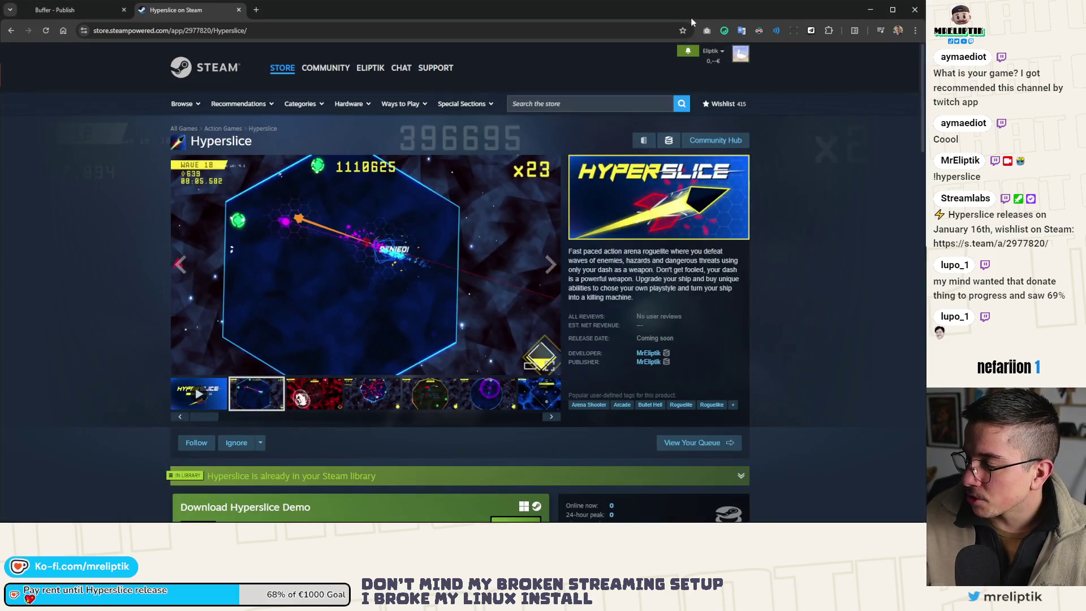
left_click(689, 51)
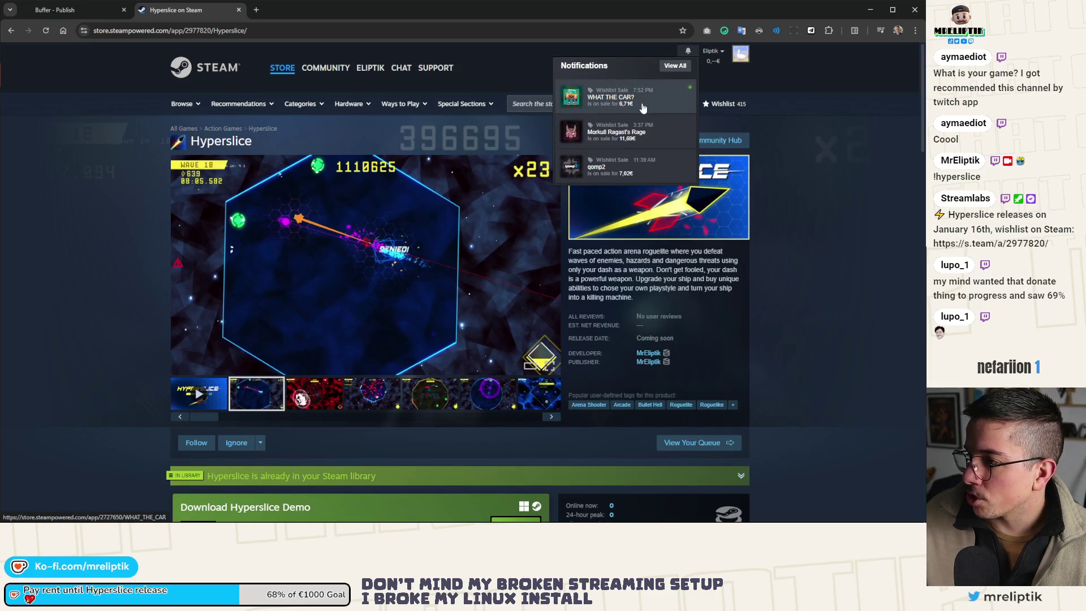
left_click(825, 319)
scroll(825, 319, "down", 3)
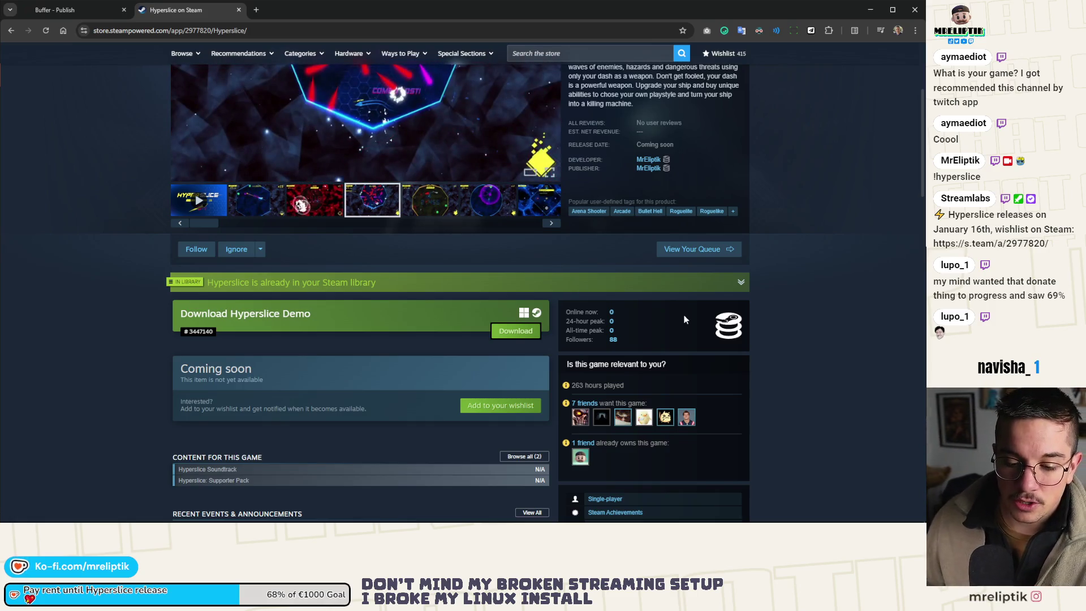
mouse_move(133, 521)
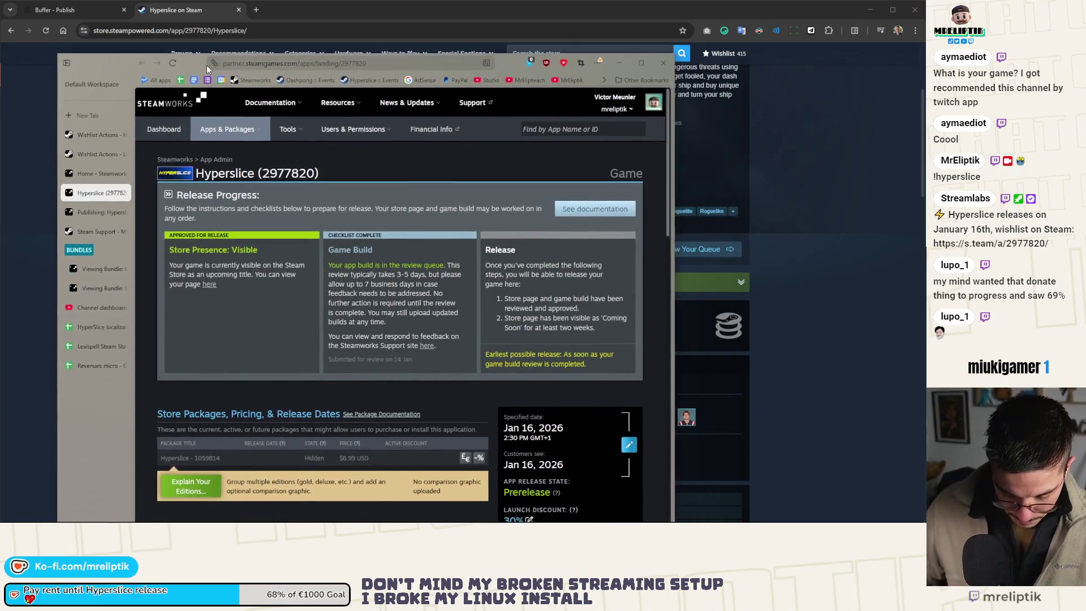
Maximize the Steamworks window and reload the Hyperslice (2977820) app admin page.
left_click_drag(207, 66, 171, 53)
double_click(171, 53)
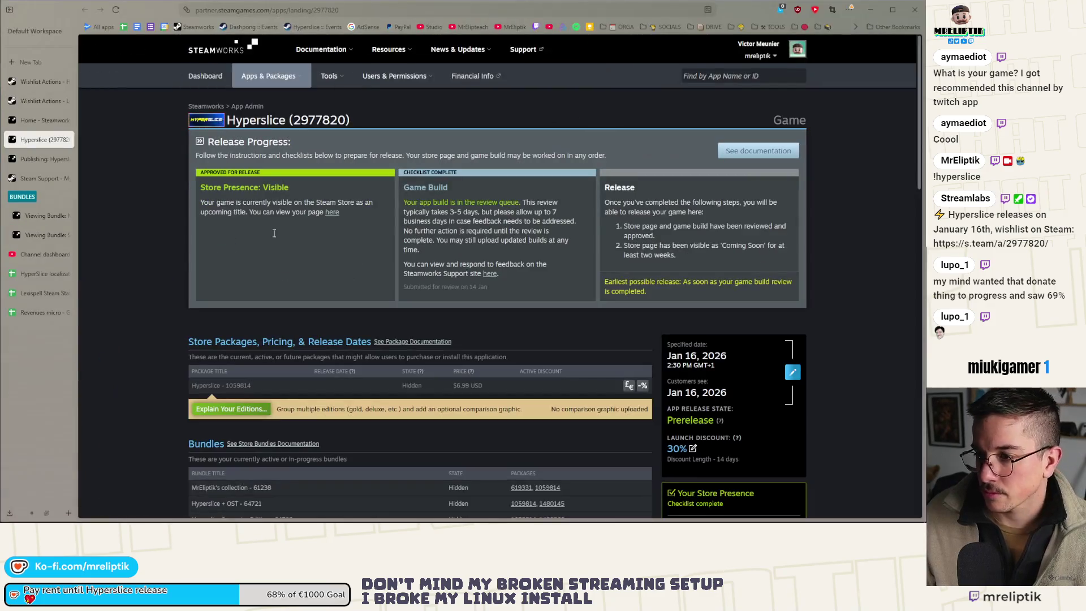
left_click(117, 11)
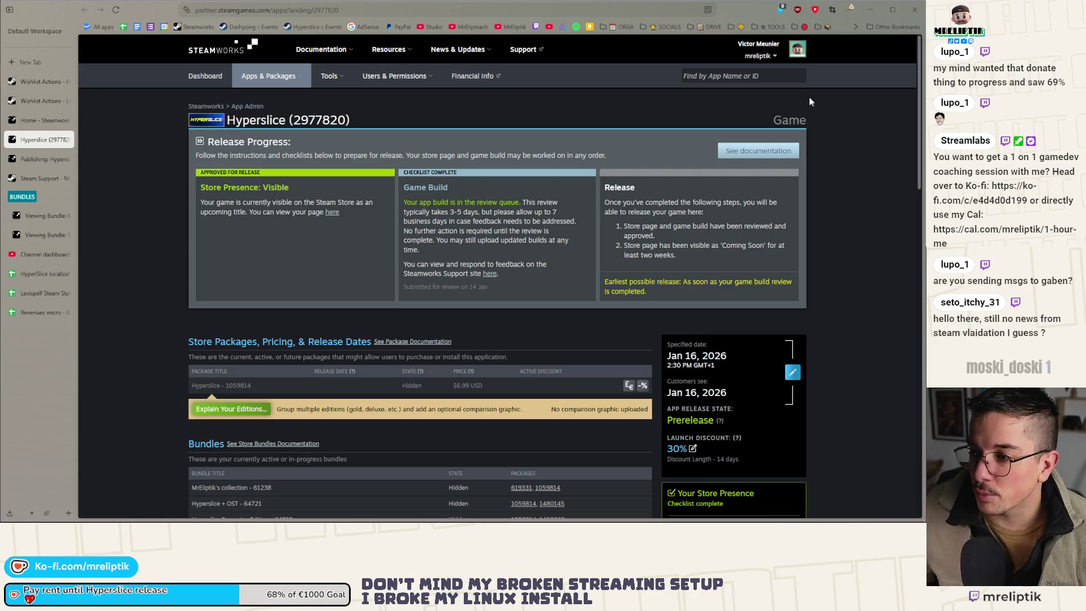
Minimize Steamworks and open X in a new tab from the SOCIALS bookmarks.
left_click(869, 12)
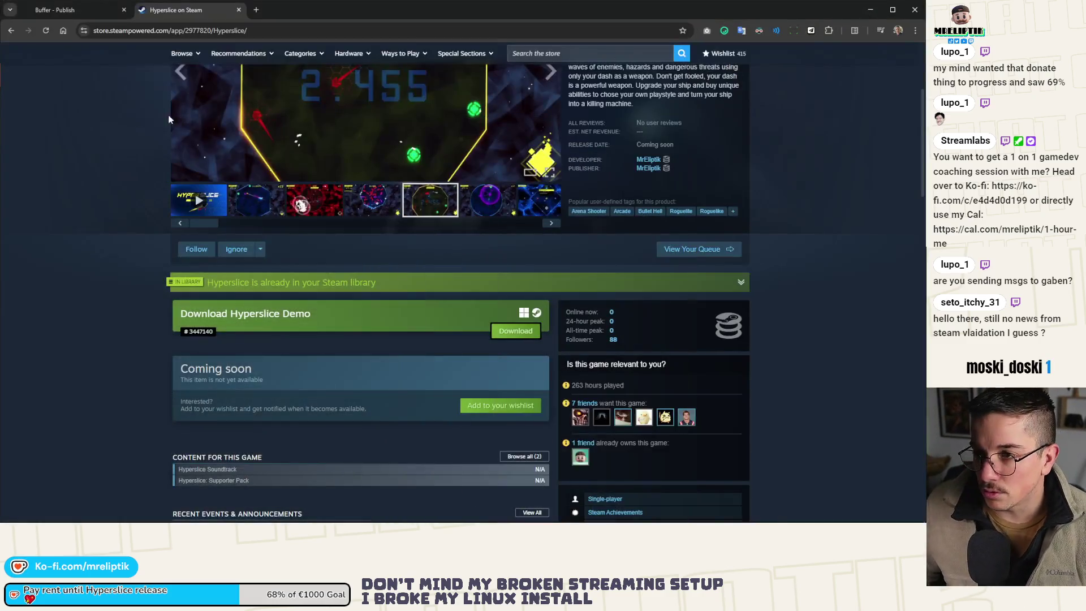
left_click(256, 10)
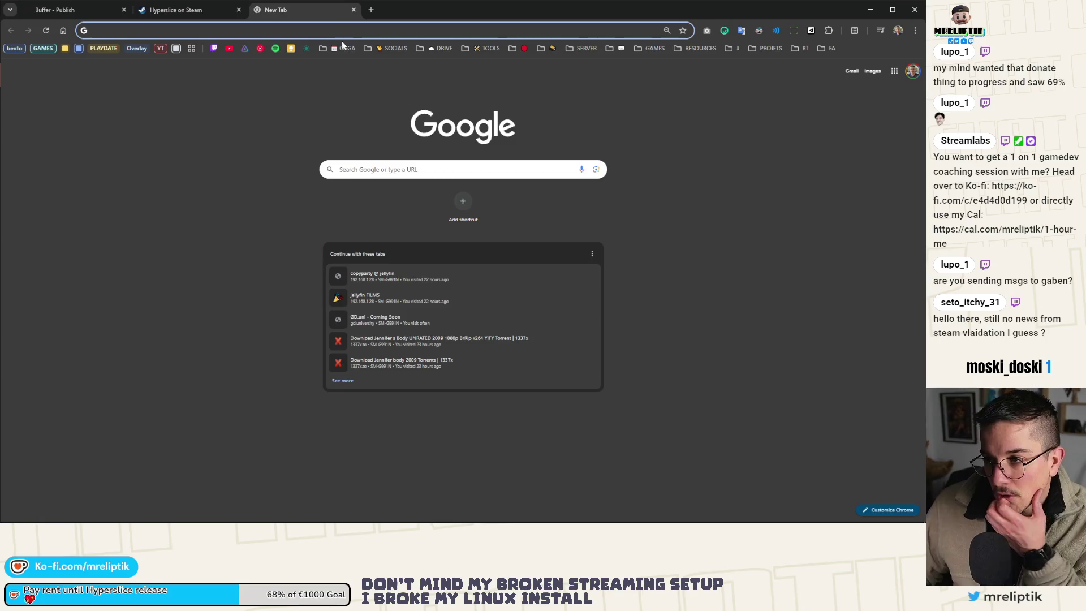
left_click(384, 48)
left_click(378, 66)
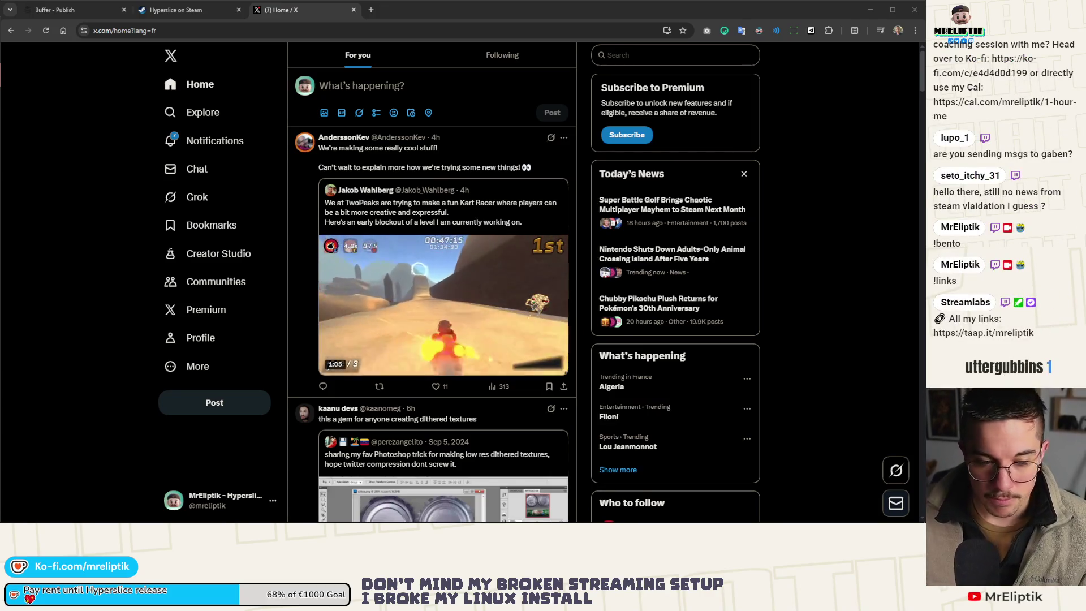
From X Notifications, open SylverDev's early-build reply in its own tab and start replying.
left_click(189, 140)
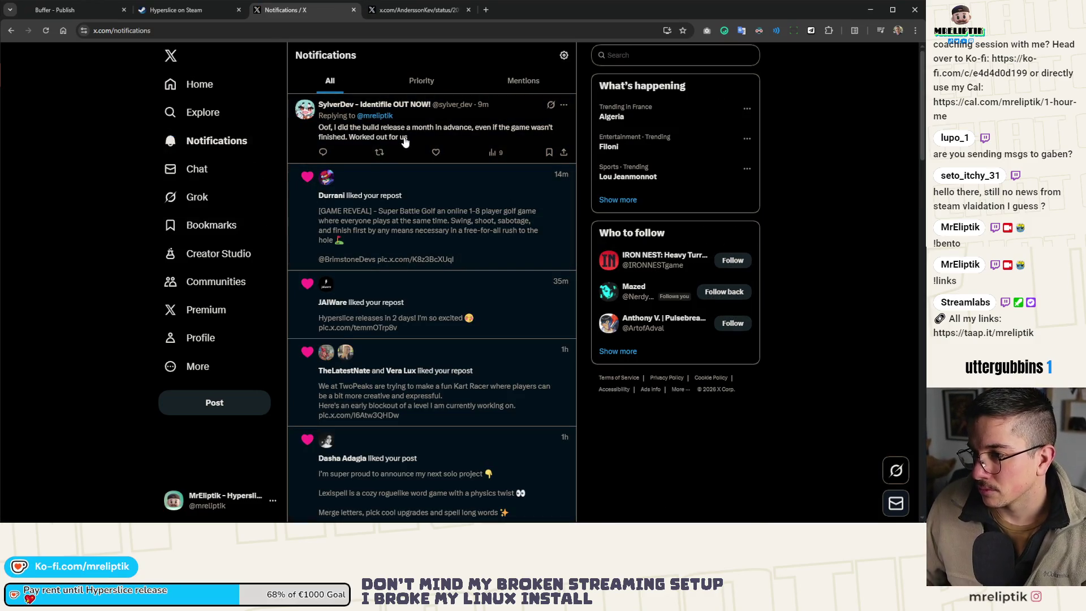
middle_click(405, 142)
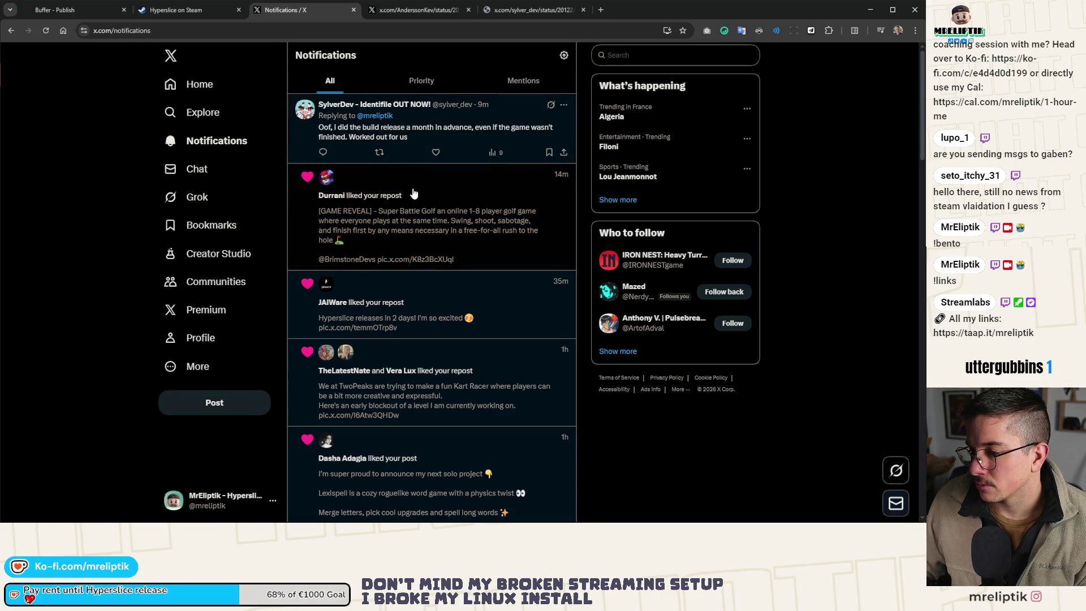
scroll(403, 197, "down", 3)
scroll(403, 197, "down", 5)
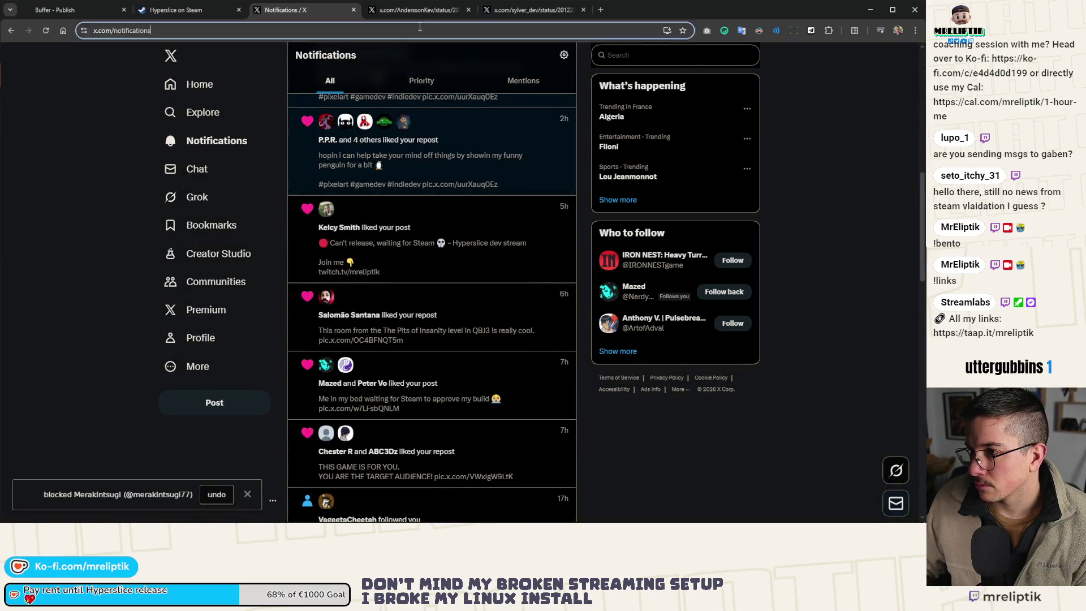
left_click(422, 11)
left_click(531, 10)
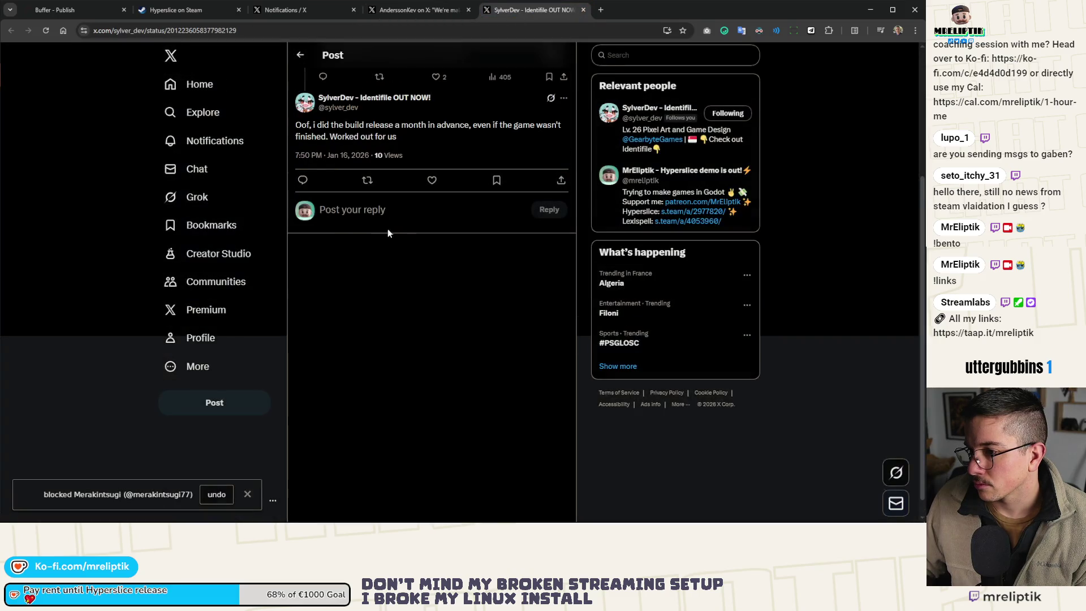
left_click(385, 224)
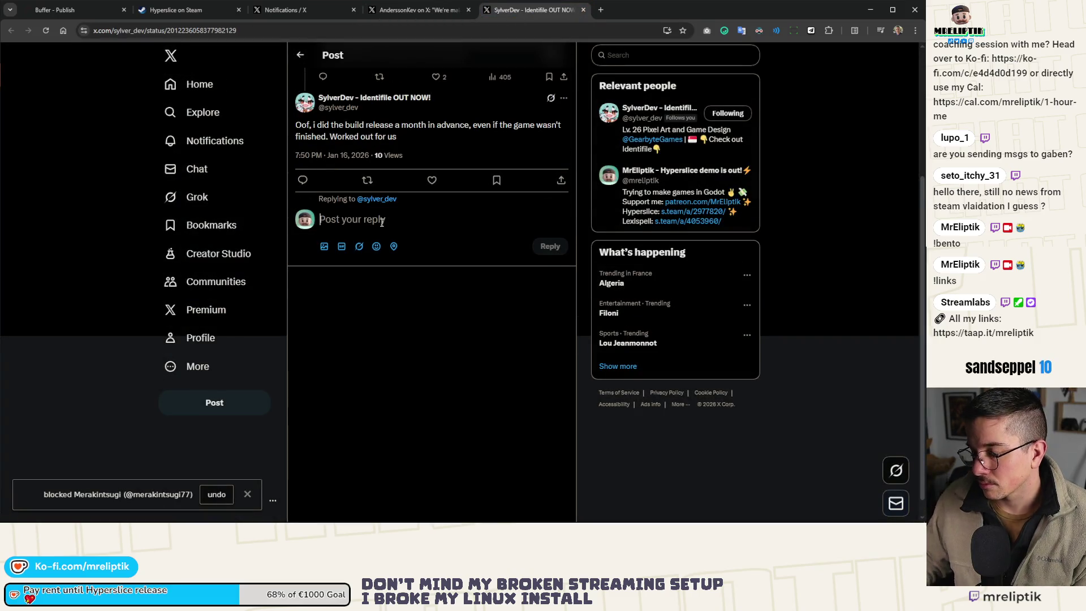
Draft a reply about Steam's 12-day wait, a BT controller support mismatch '(and not blocking!)', and silence since.
type("Yeah I should have ")
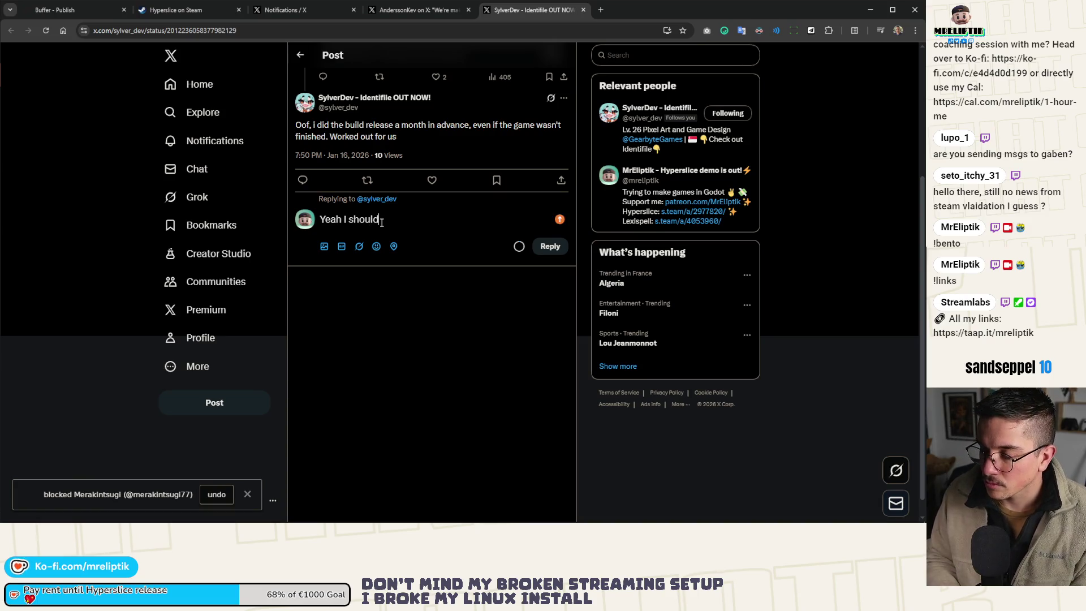
type("sent it ")
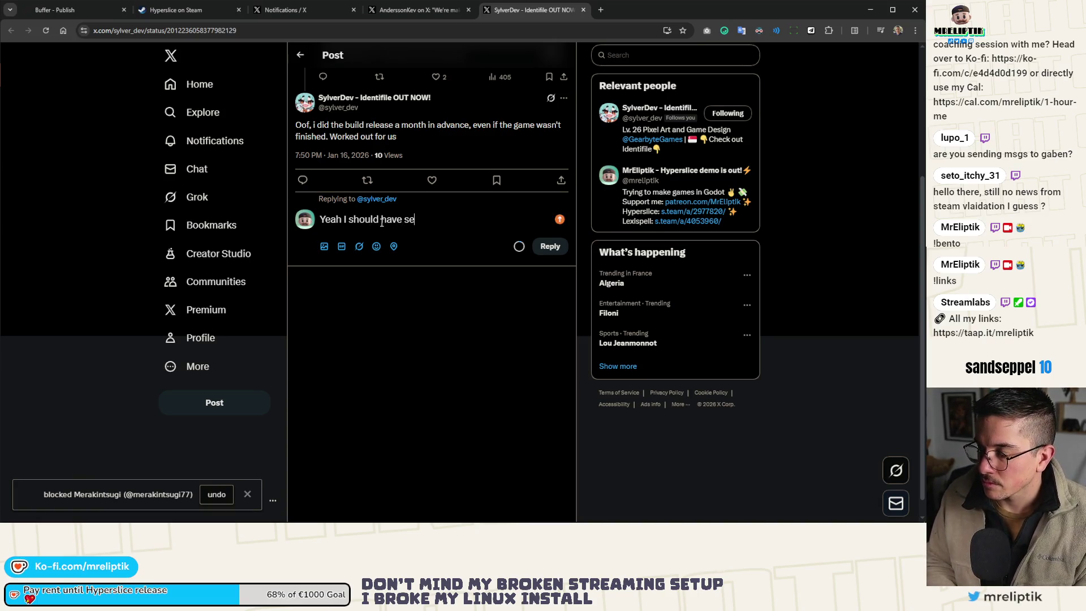
type("way earlier")
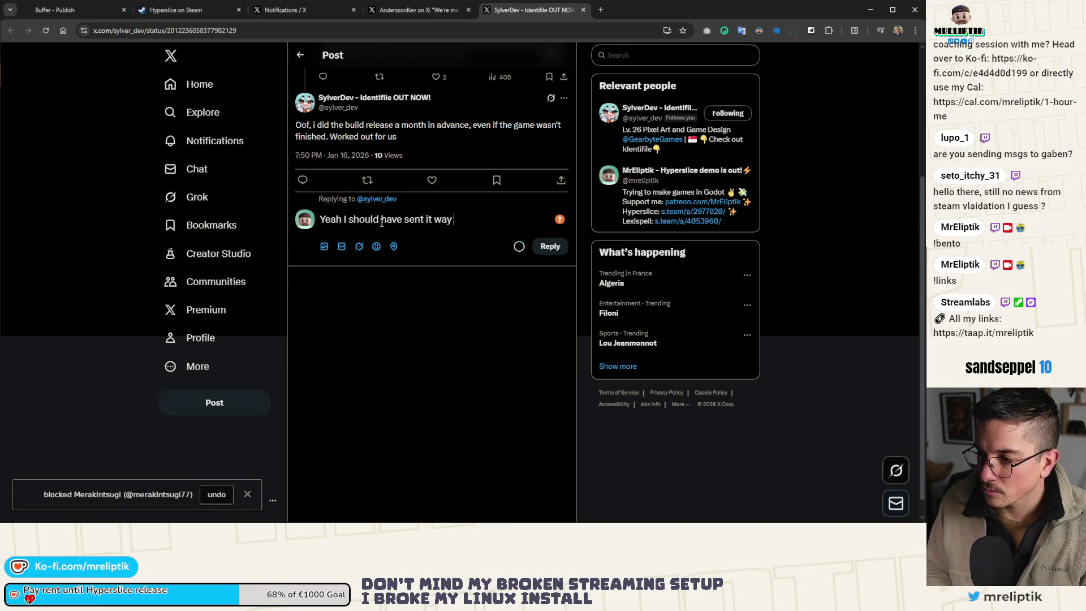
type(" but sitll,")
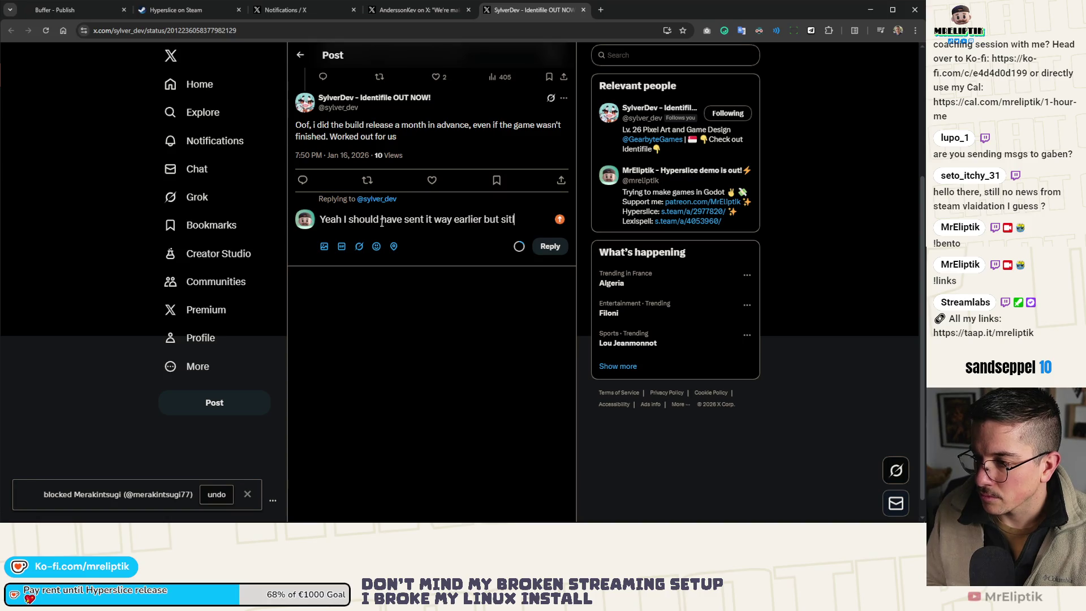
key("BackSpace")
key("BackSpace")
key("BackSpace")
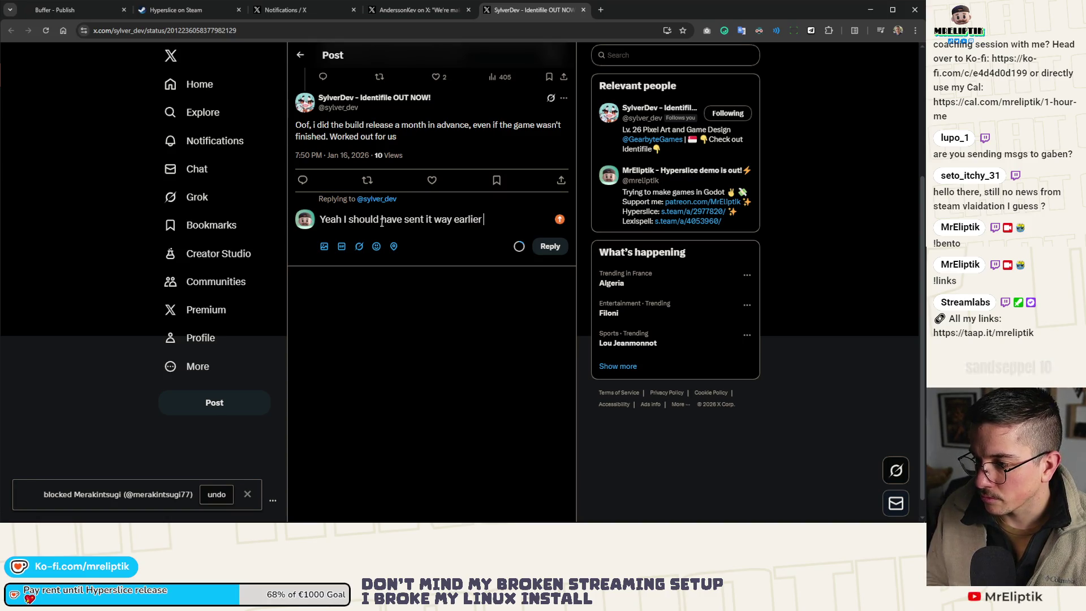
type(". Still,")
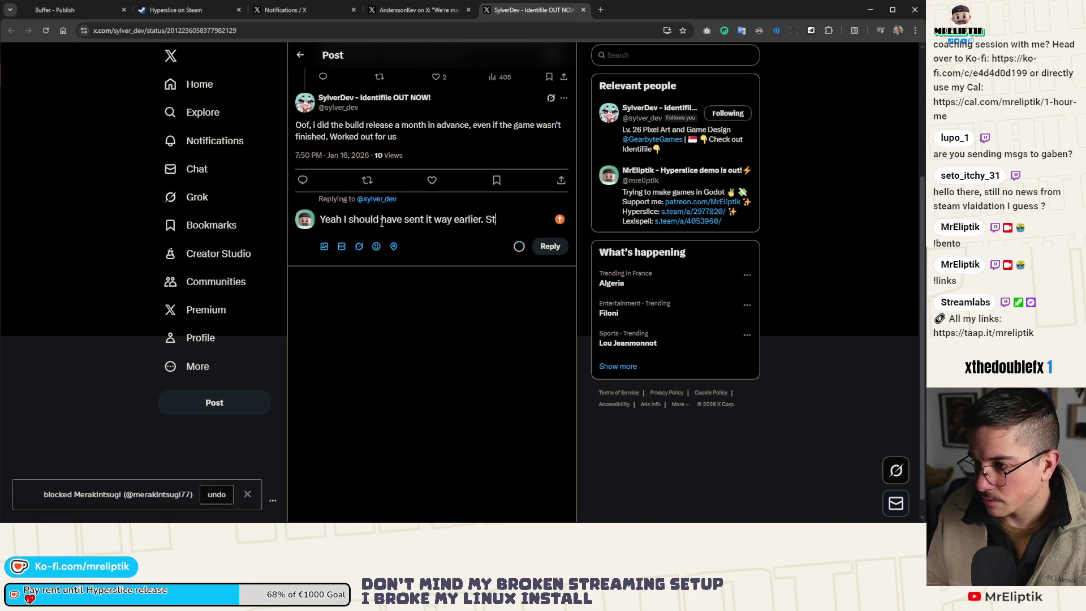
key("BackSpace")
key("BackSpace")
type("they")
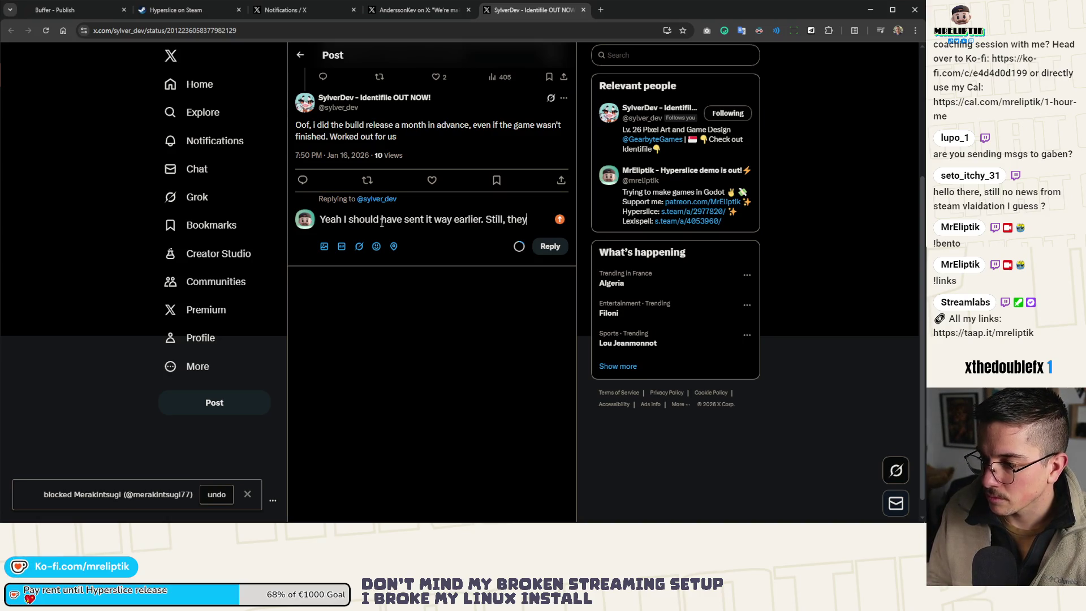
type(" replied afte")
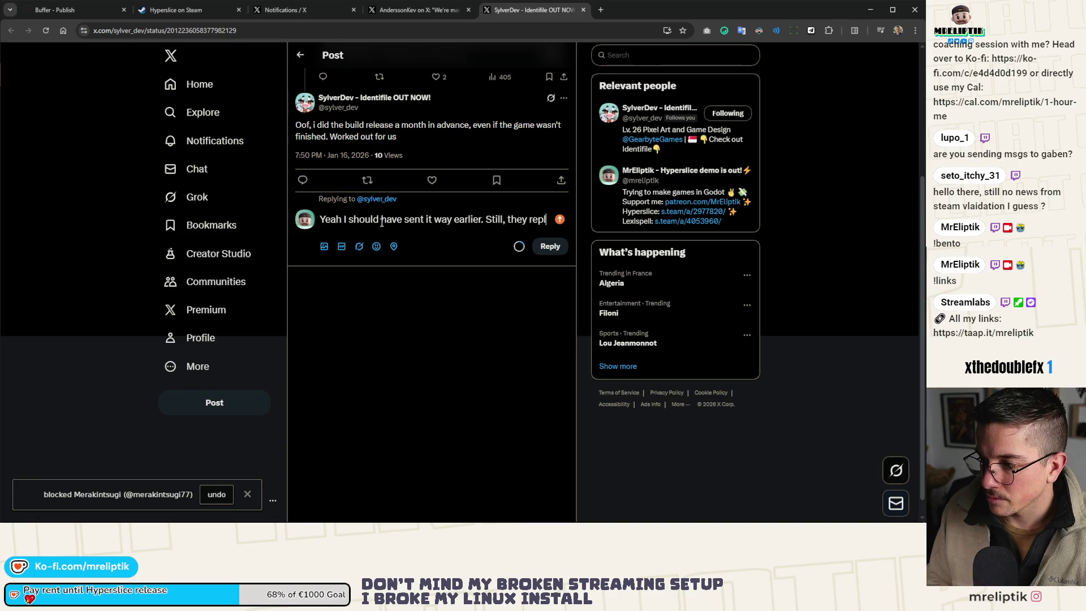
type("r 12 daus")
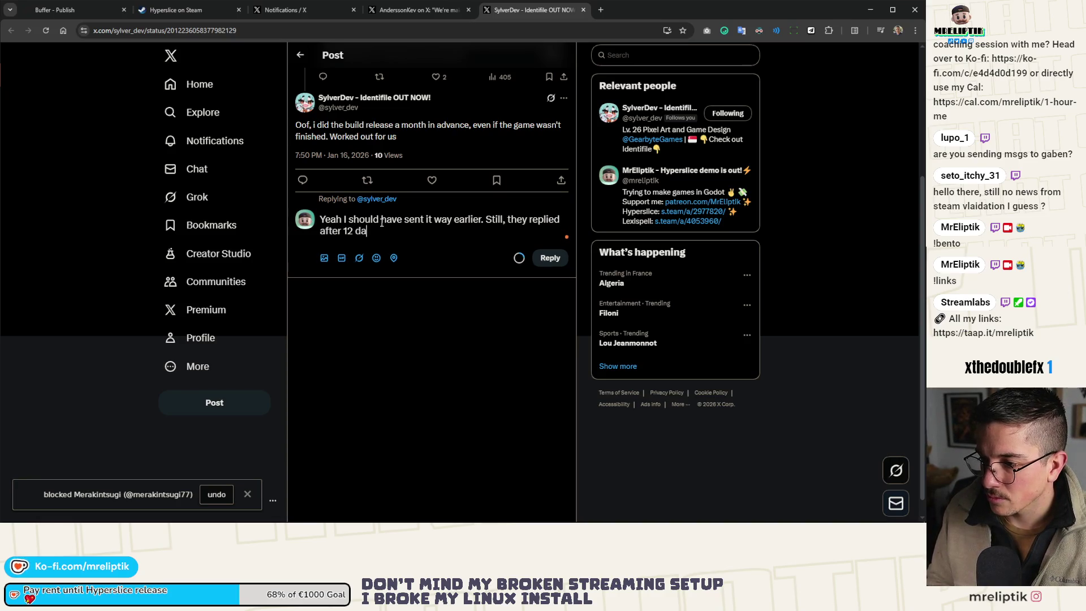
type("ys,")
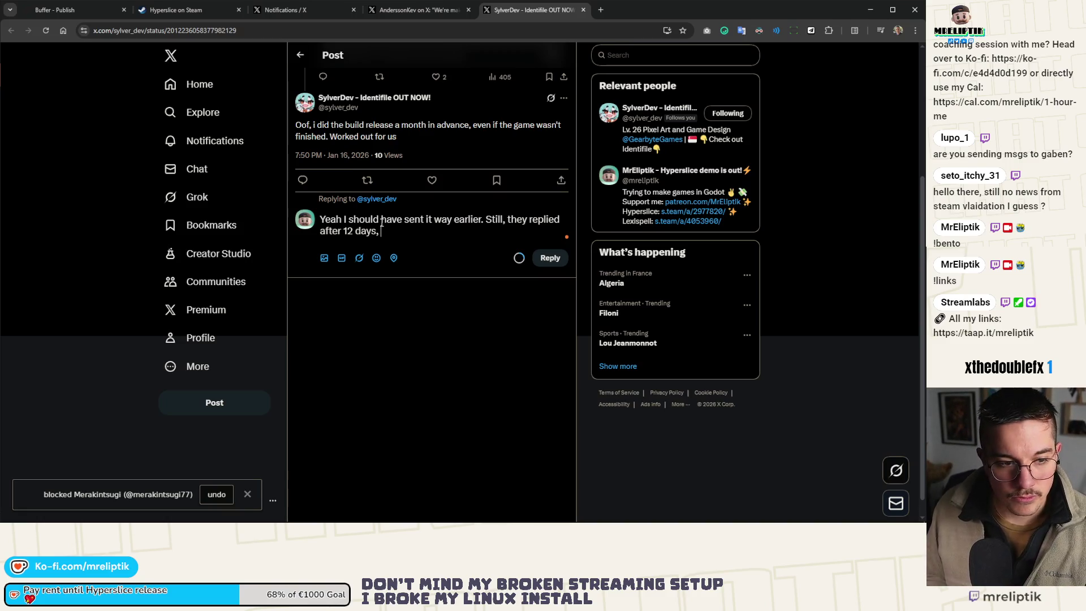
type(" saying there was a m")
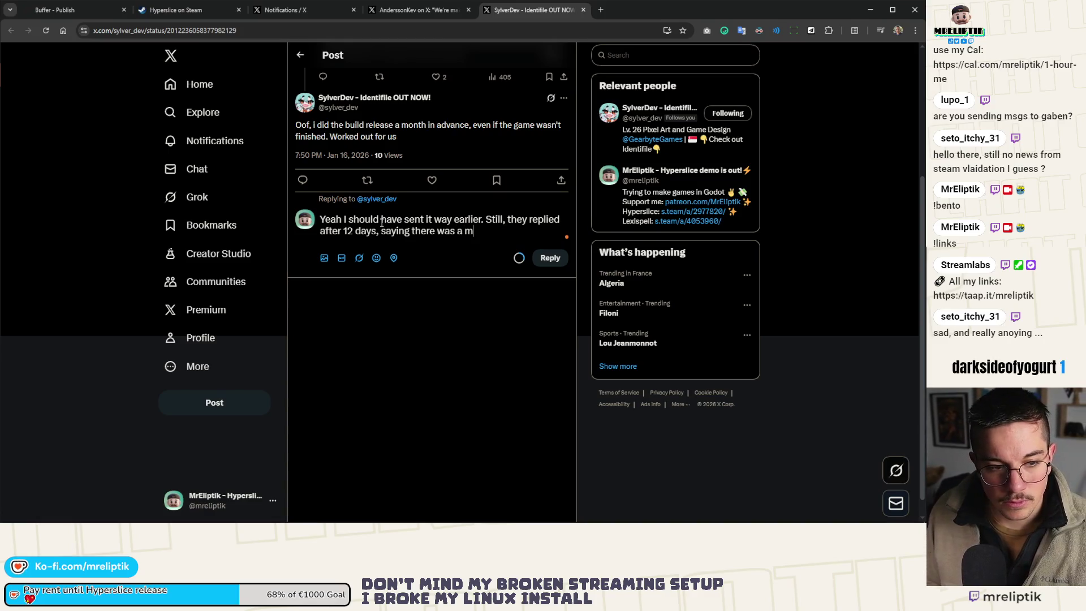
type("ismatch with ")
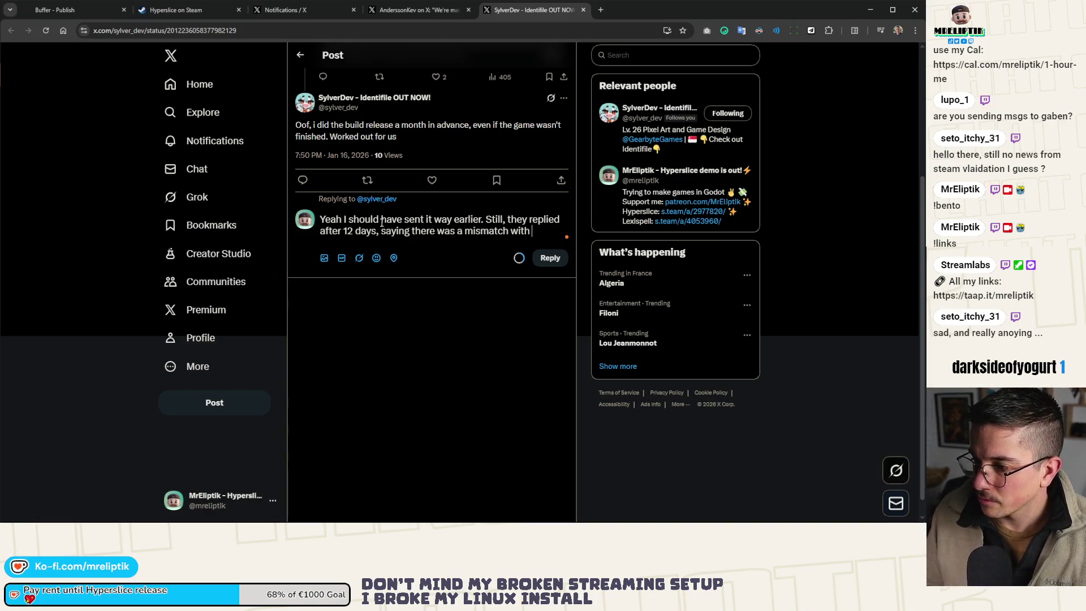
type("bt controller ")
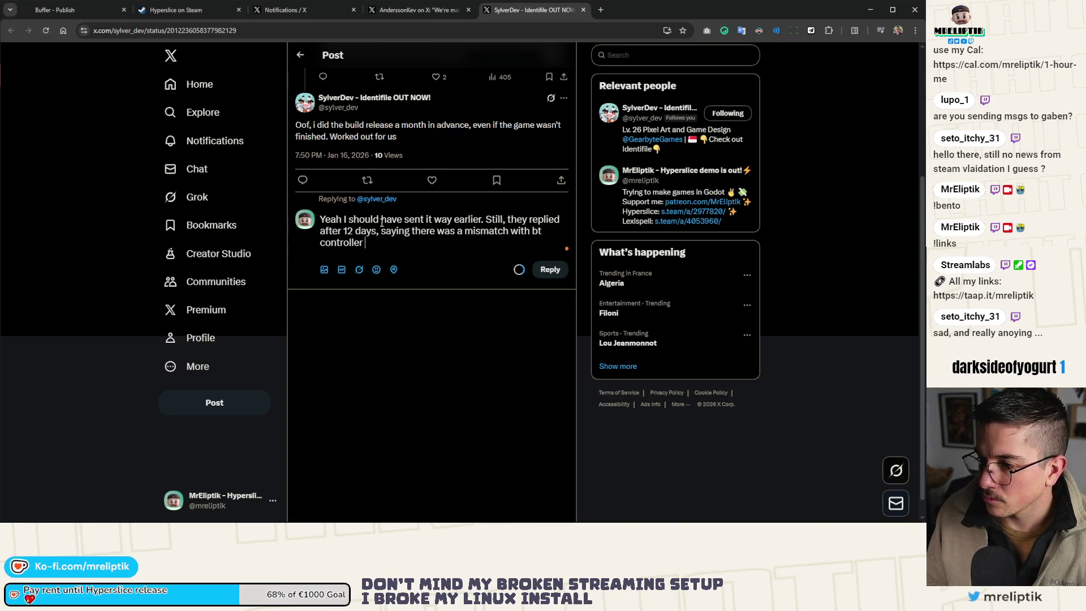
type("support")
type("fe")
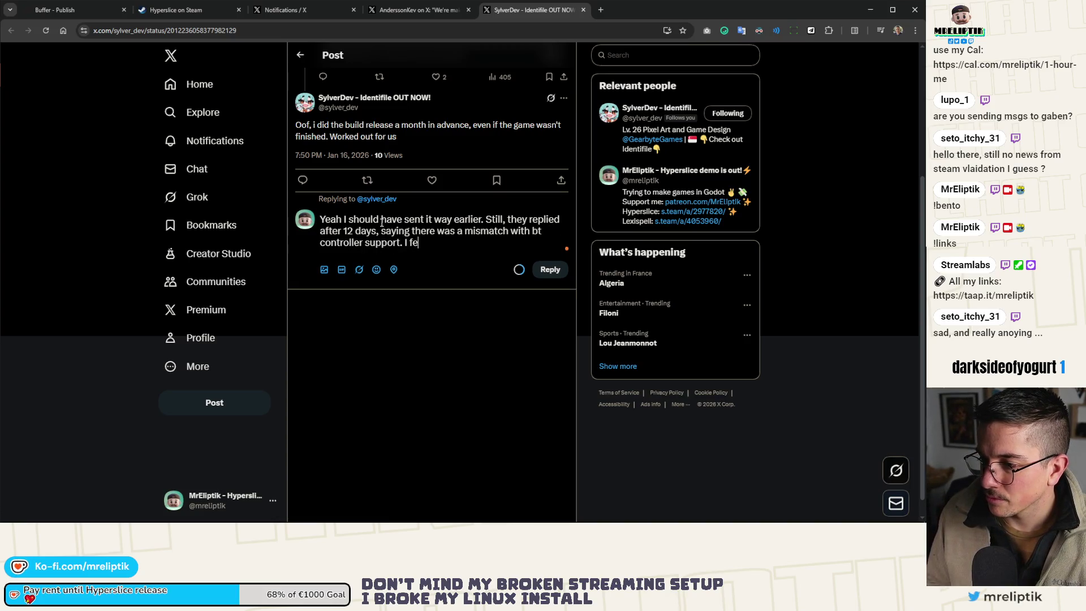
type("ed it om")
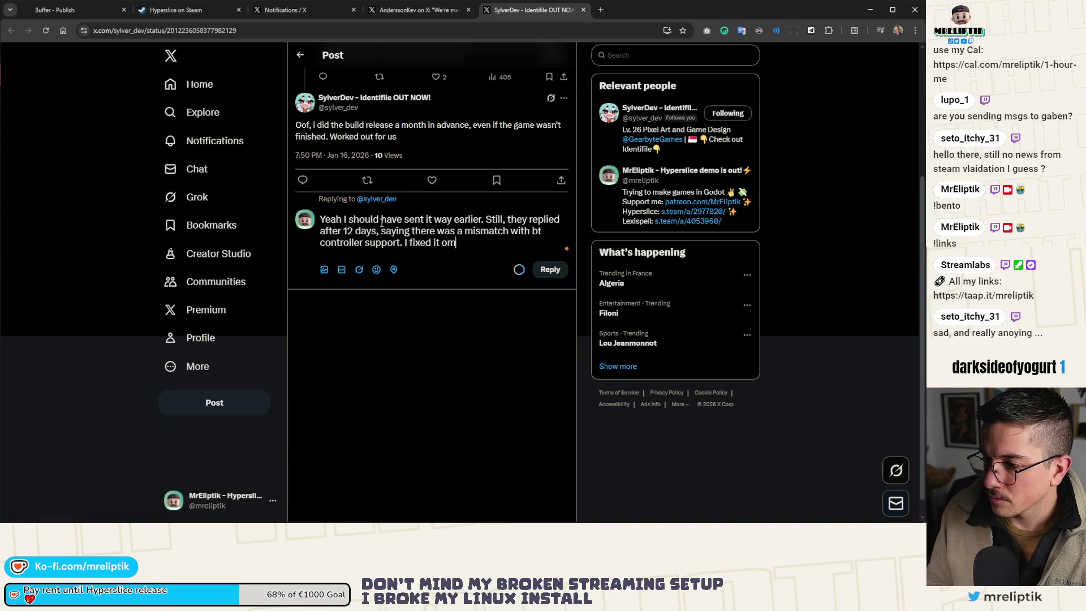
type("immeditel")
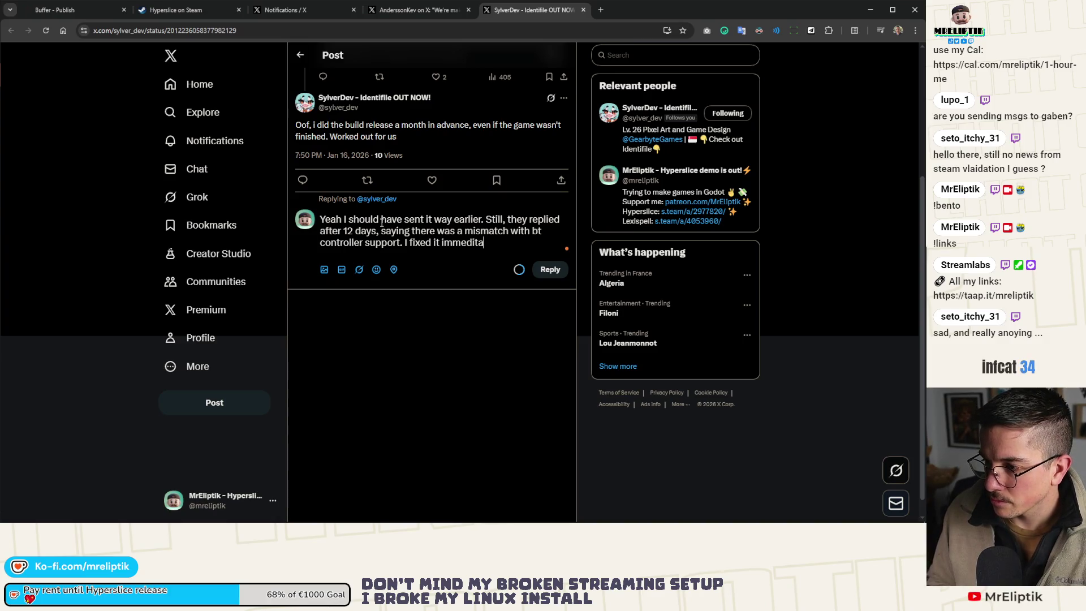
type("ely and ")
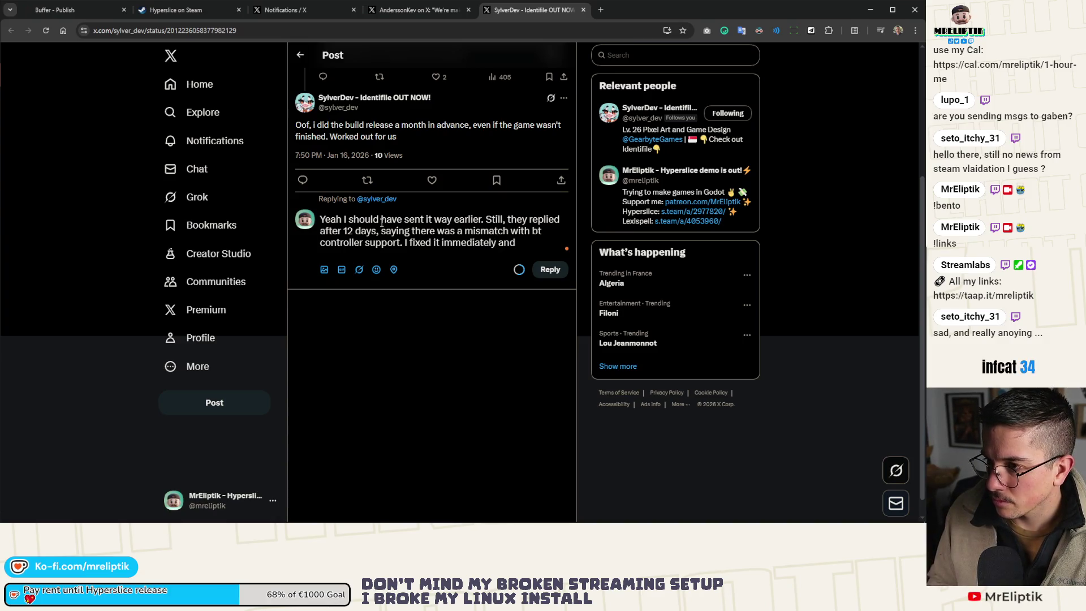
type("radio s")
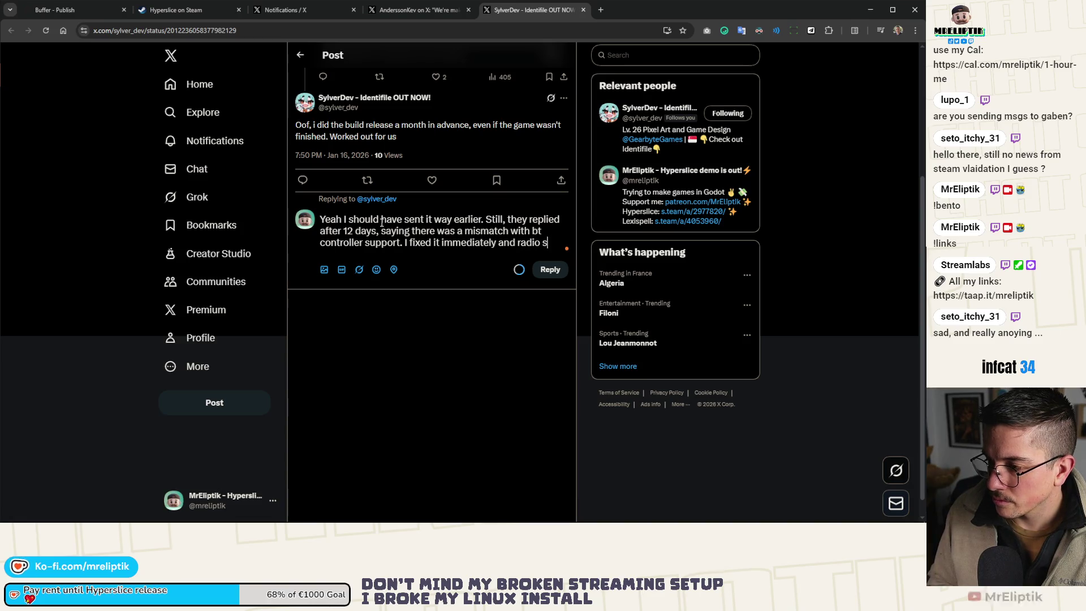
type("ilence since the")
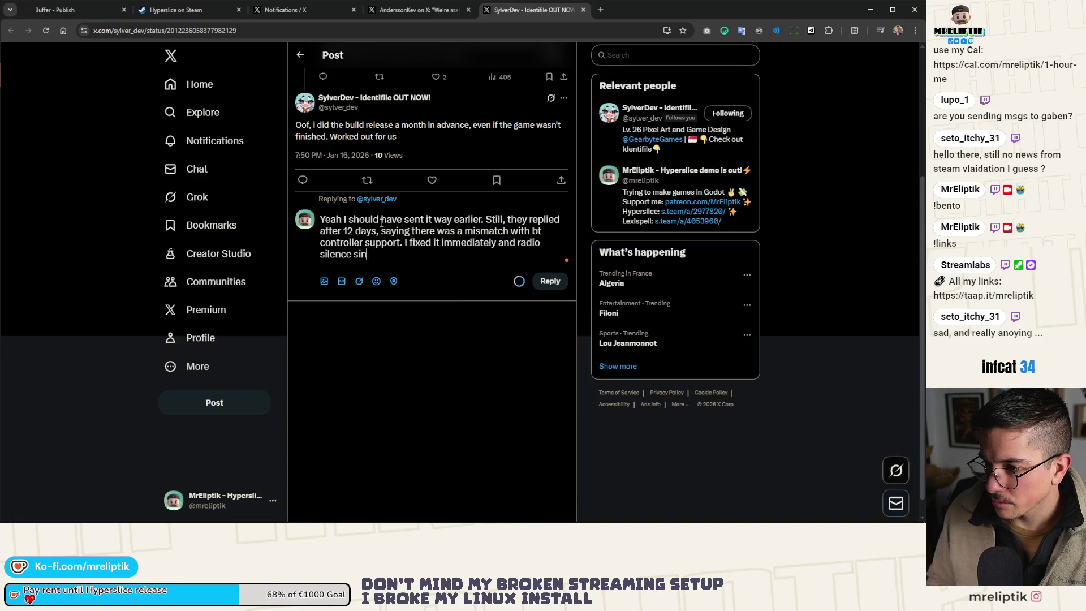
type("n, it")
type("been 3 days.")
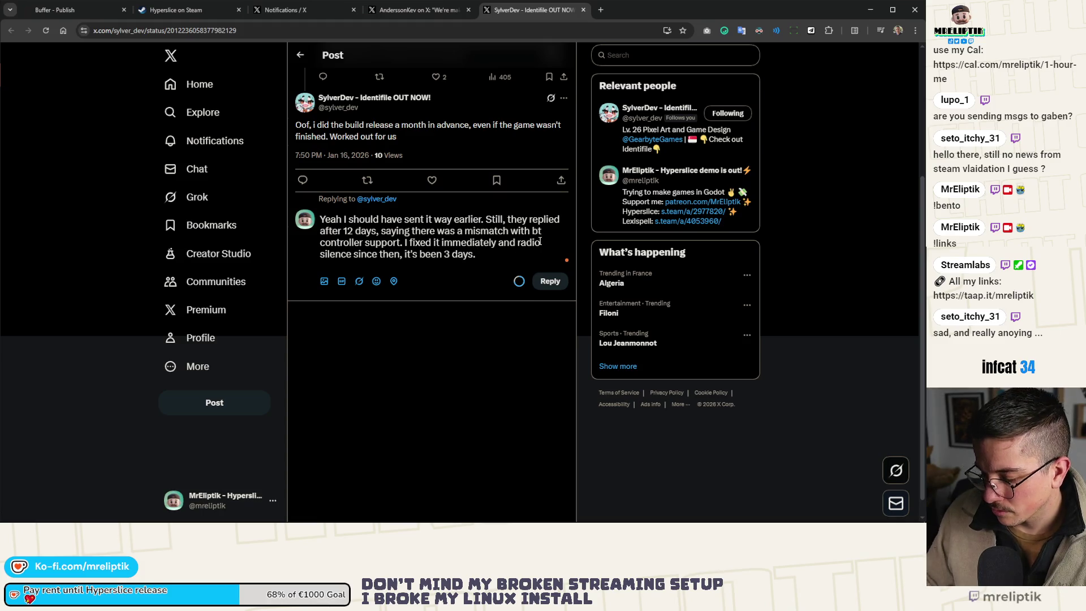
key("BackSpace")
key("BackSpace")
type("BT")
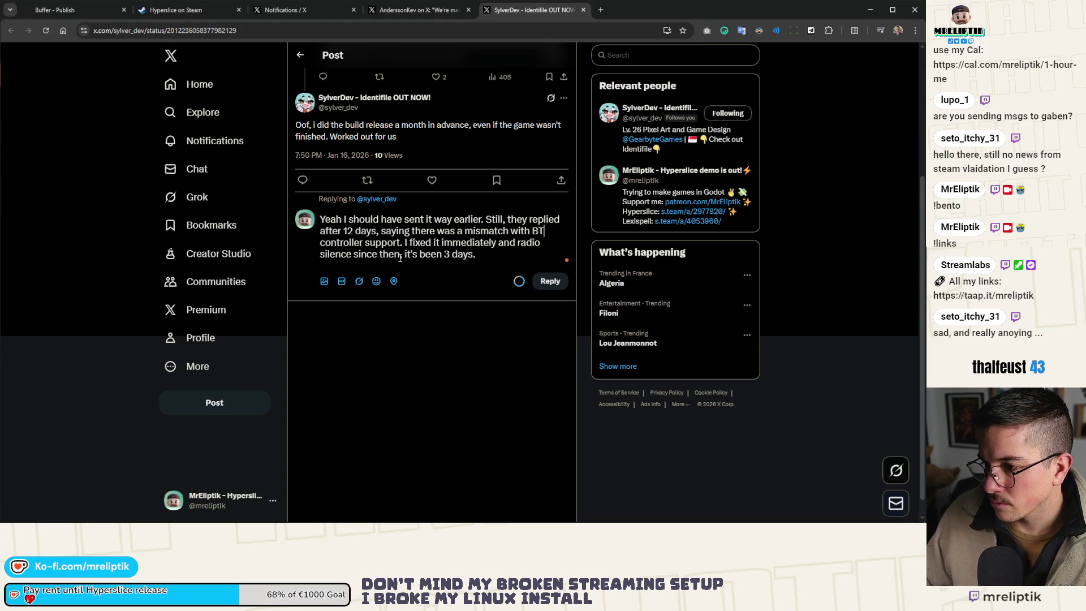
left_click(400, 243)
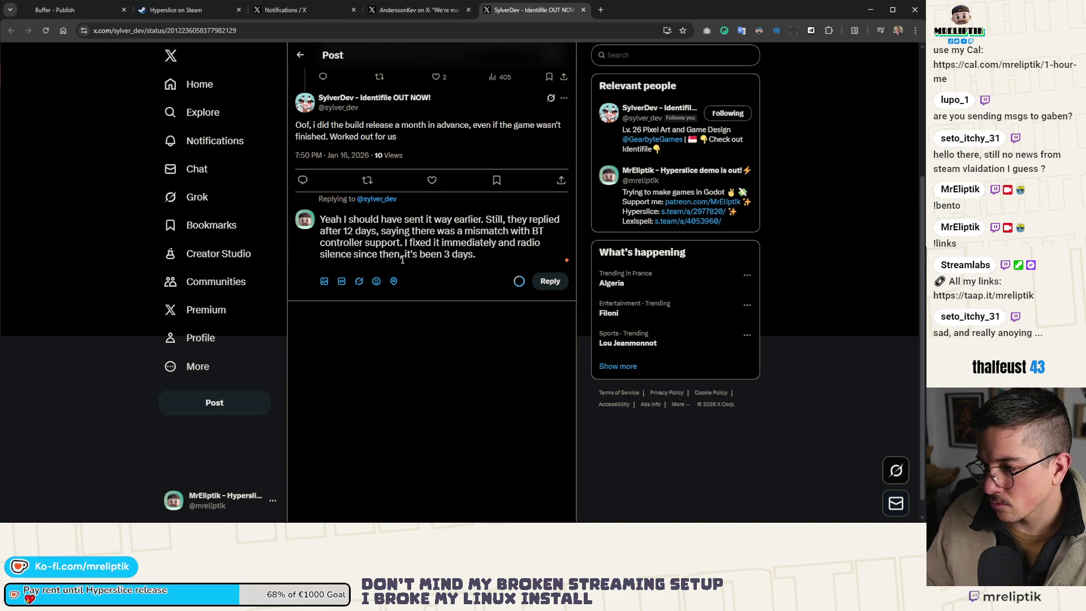
type("(")
type("and not blocking")
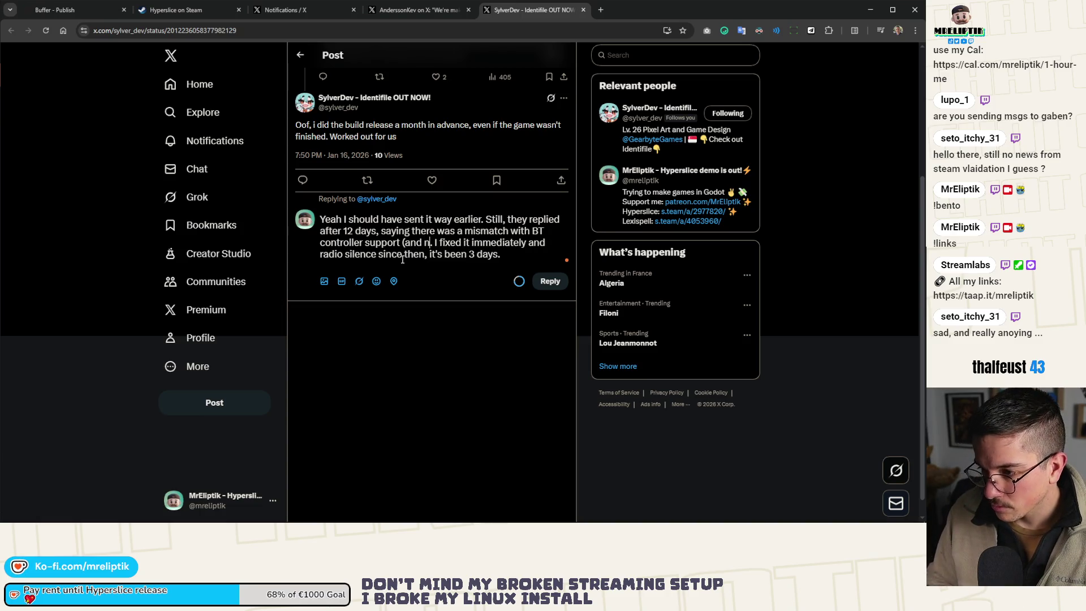
type("!)")
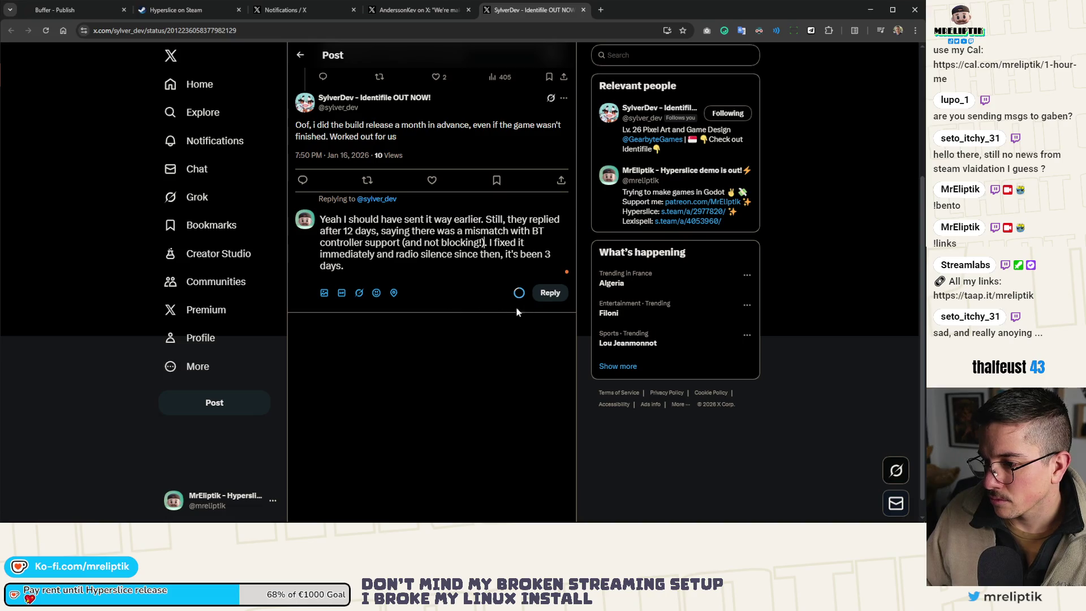
Try sending the reply to SylverDev, which X rejects over the daily limit.
left_click(549, 293)
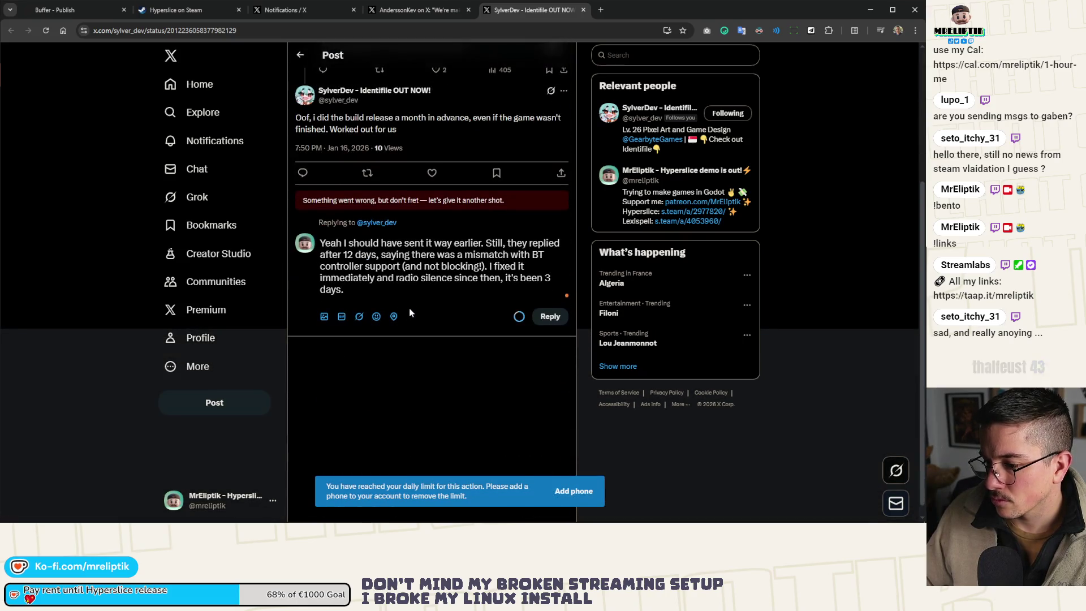
key("ctrl+a")
scroll(384, 300, "up", 3)
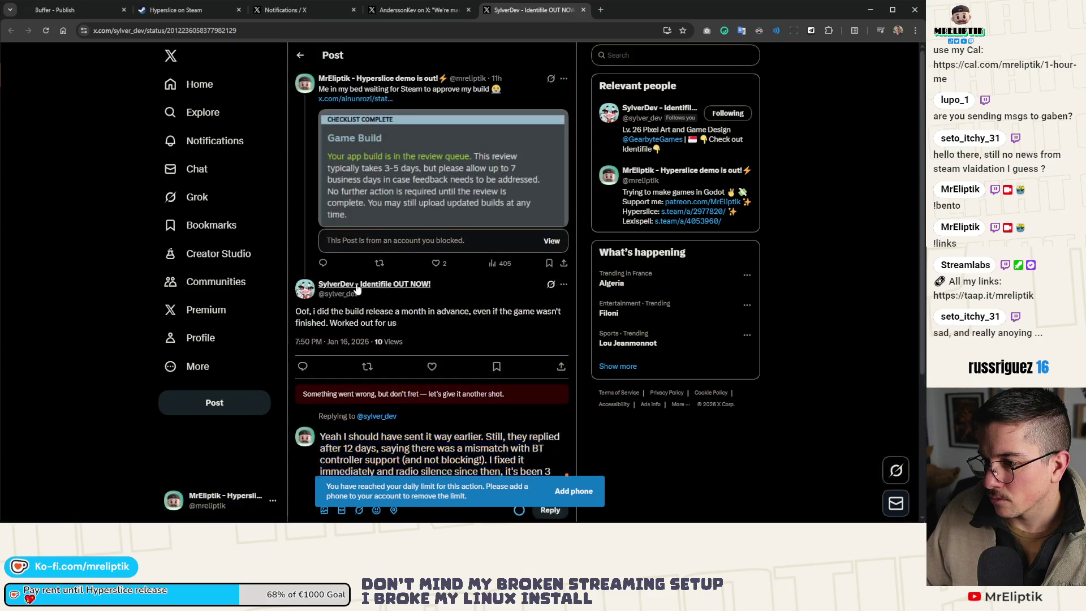
left_click(358, 289)
key("alt+Left")
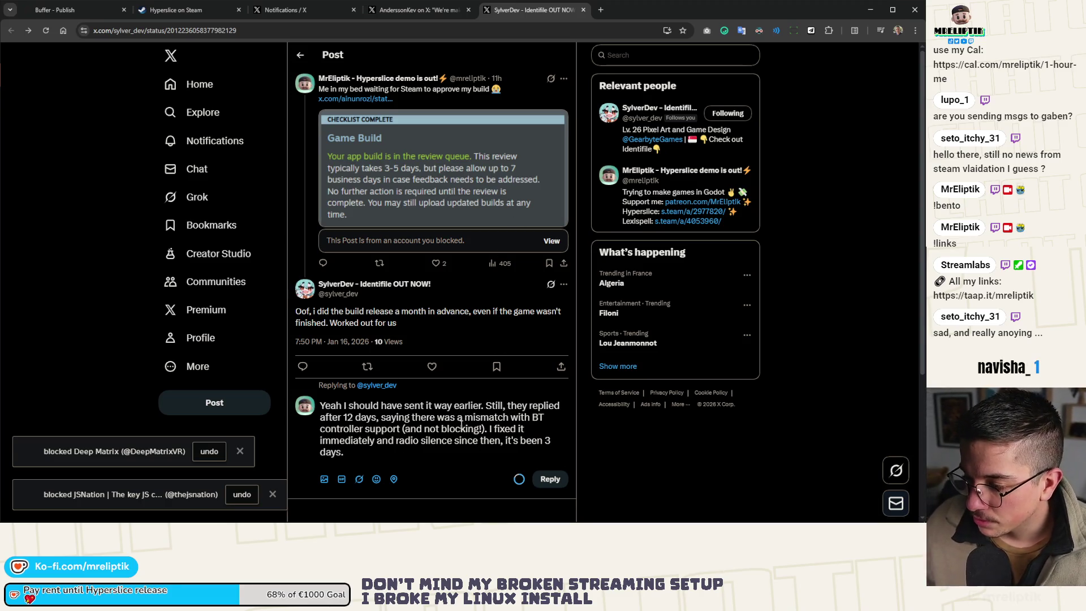
Retry the reply in the compose window, then close it and discard the draft.
left_click(550, 479)
scroll(408, 449, "down", 3)
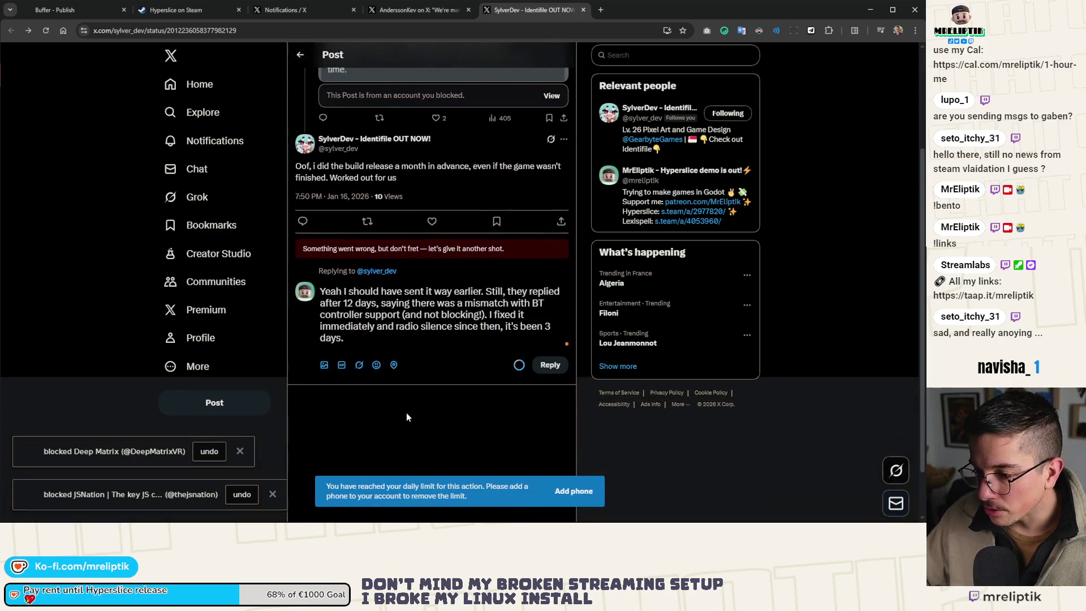
left_click(302, 221)
left_click(568, 243)
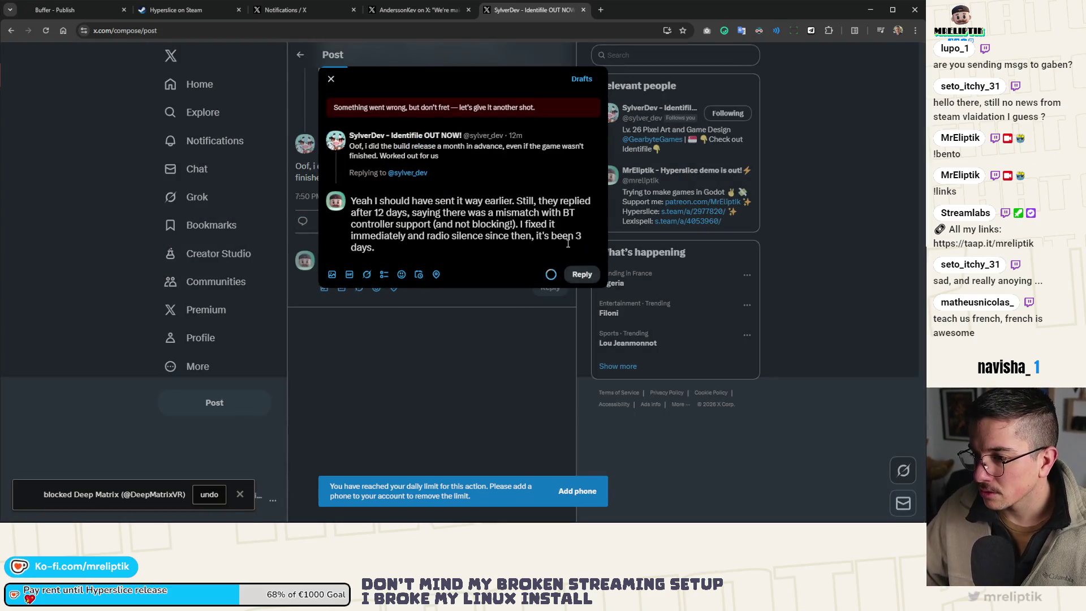
left_click(331, 80)
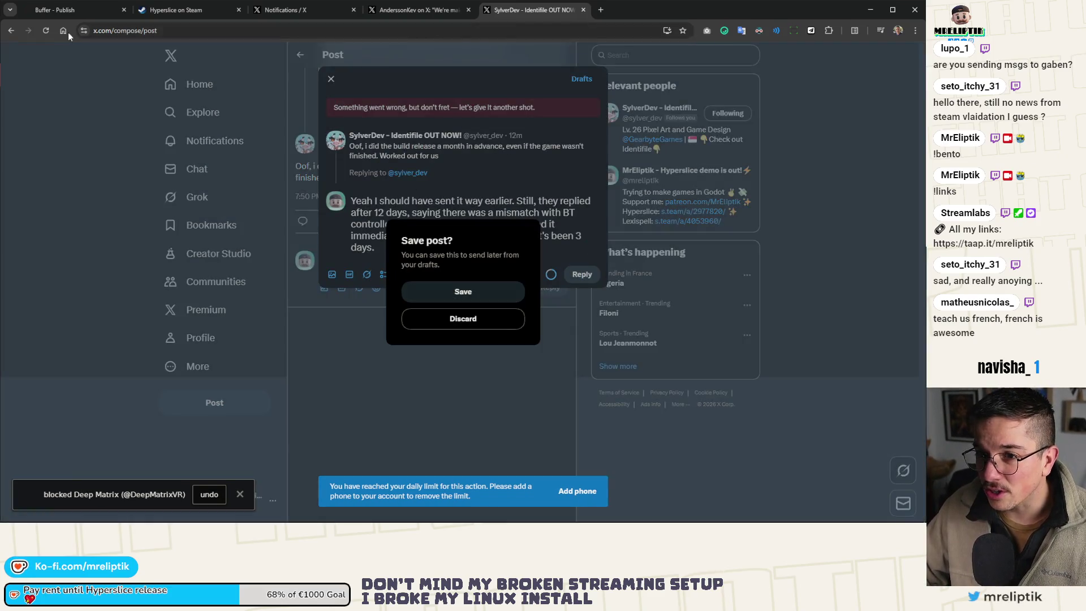
left_click(459, 289)
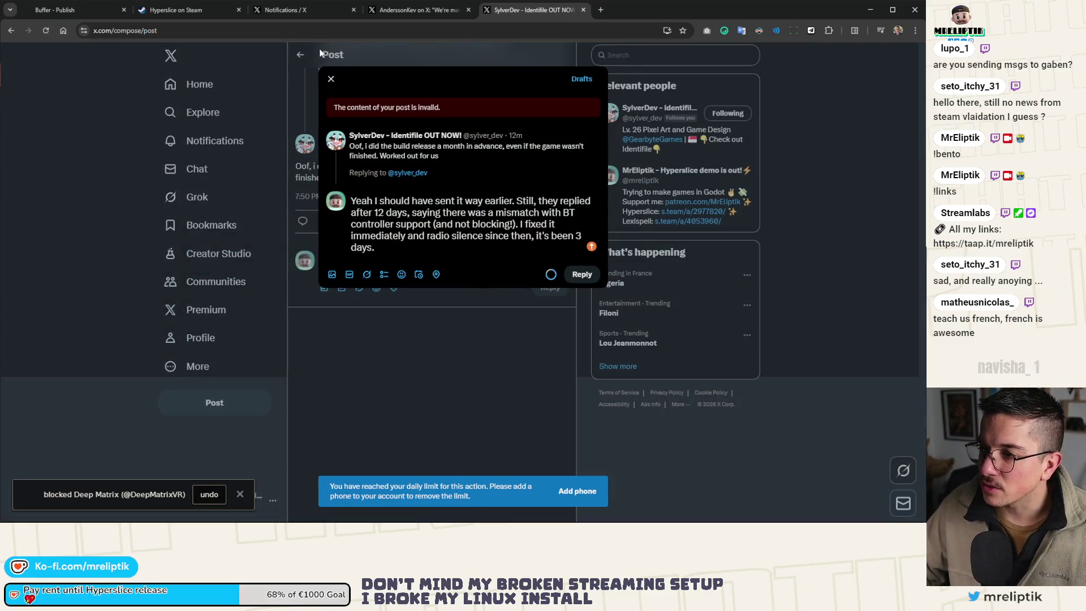
left_click(331, 79)
left_click(461, 317)
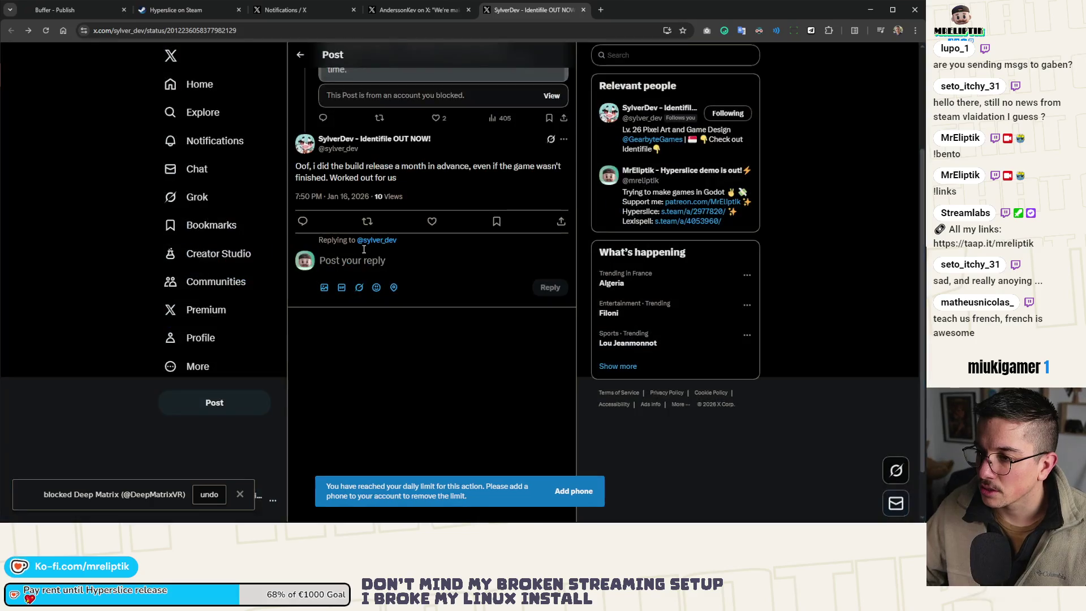
Reload the page and close the kart racer post tab.
key("F5")
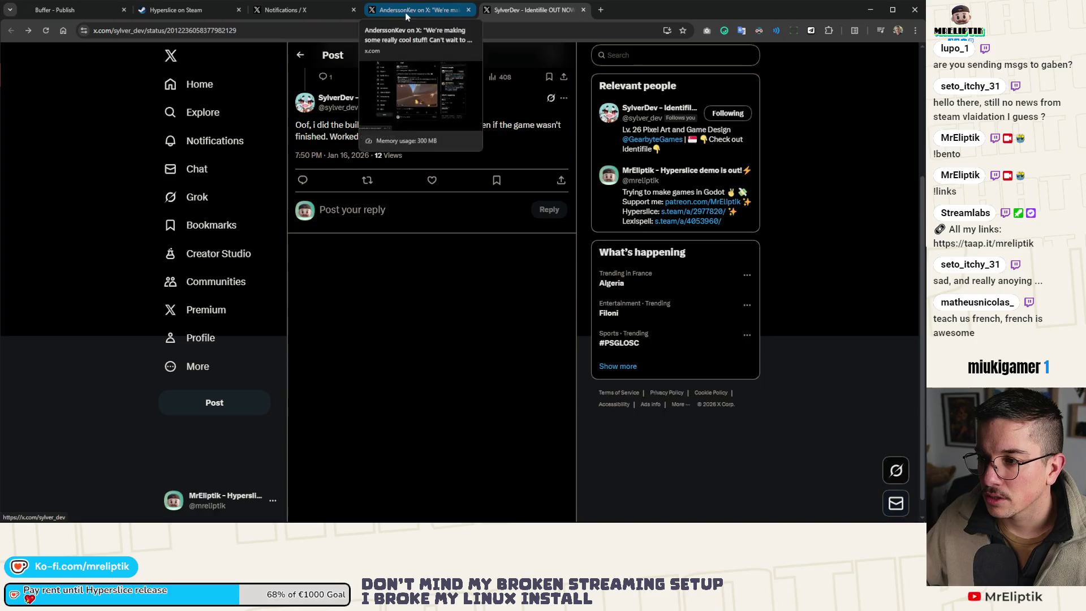
left_click(405, 12)
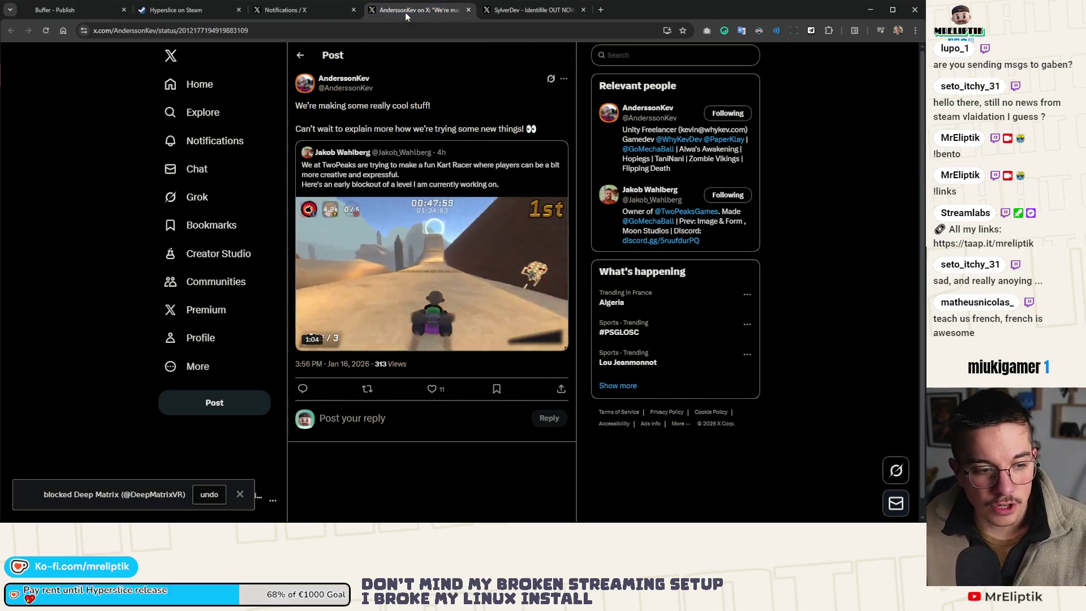
middle_click(404, 12)
Open the Steam-approval parent post from notifications, unblock the quoted account, and reveal its post.
left_click(300, 9)
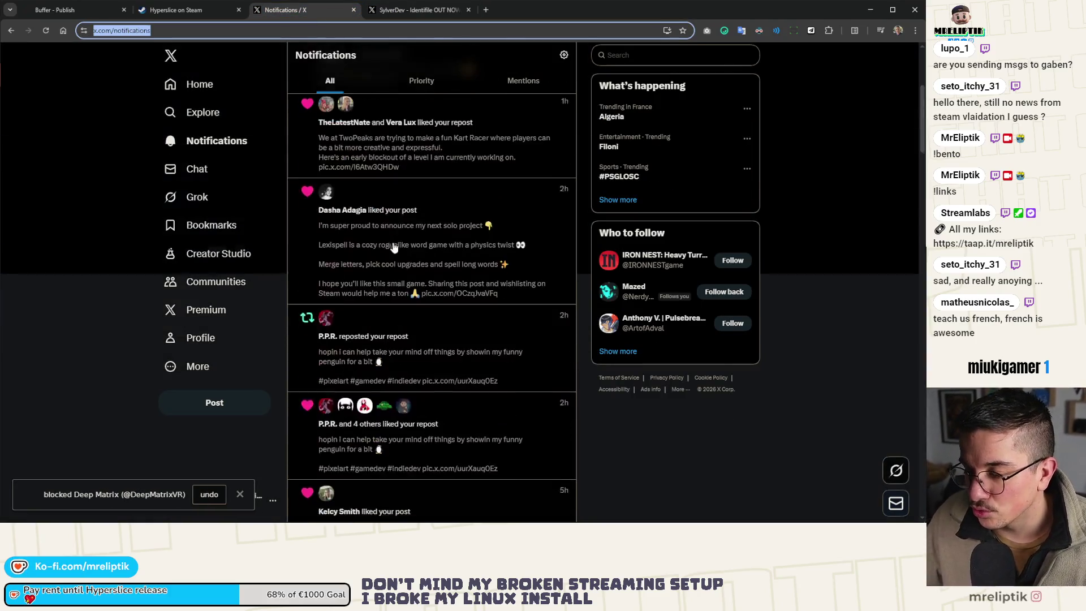
left_click(366, 229)
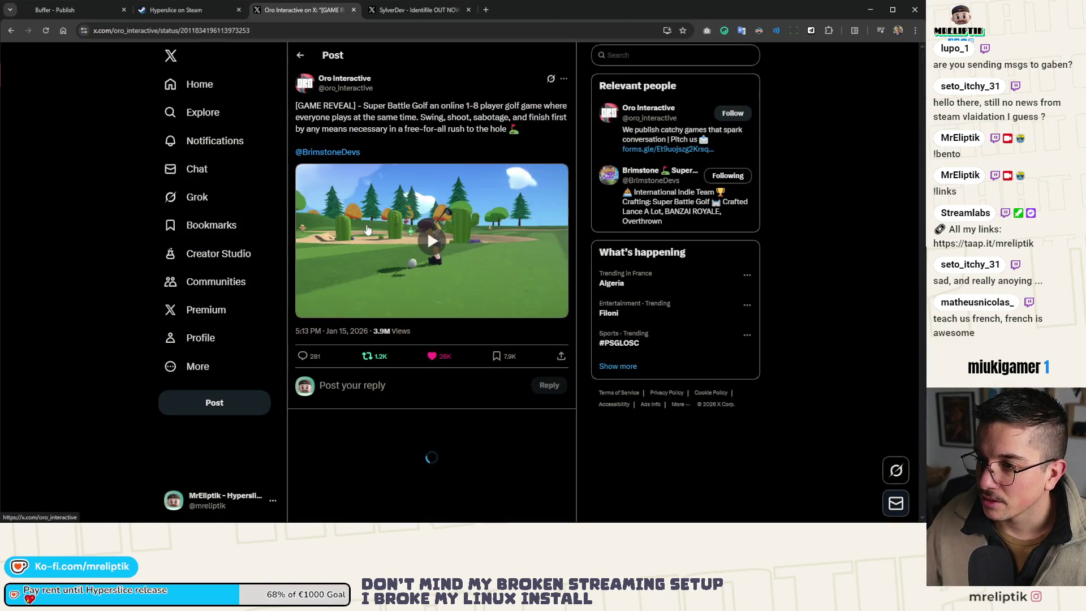
left_click(307, 54)
left_click(369, 137)
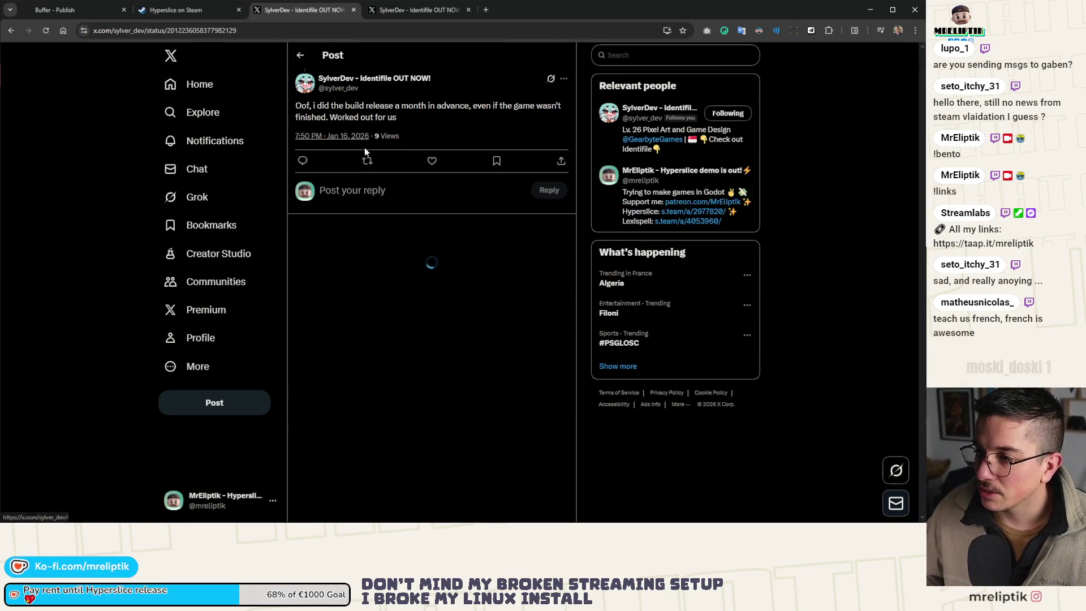
left_click(436, 103)
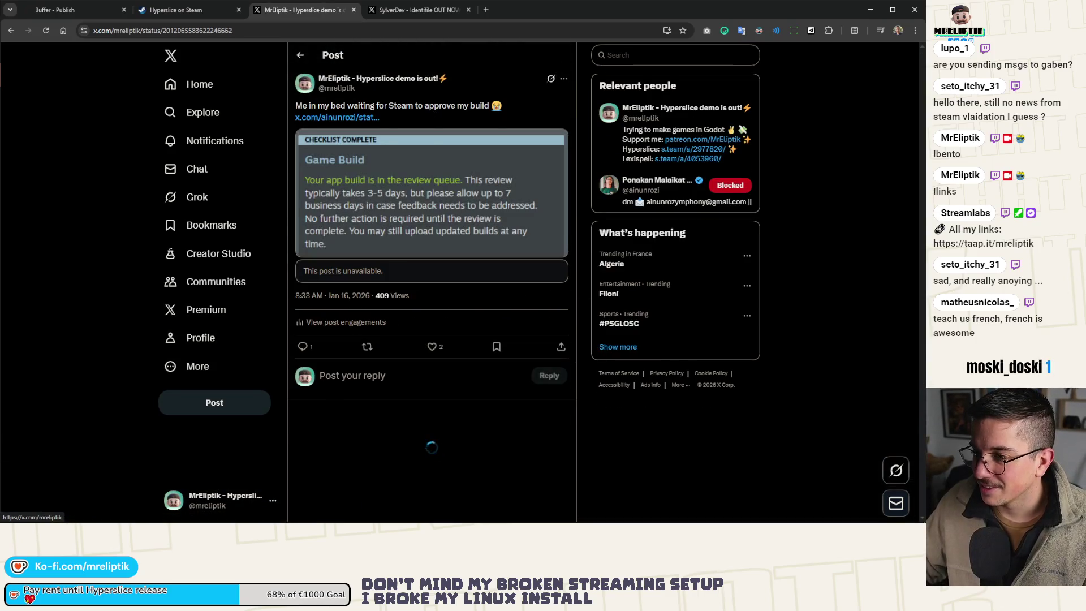
left_click(730, 185)
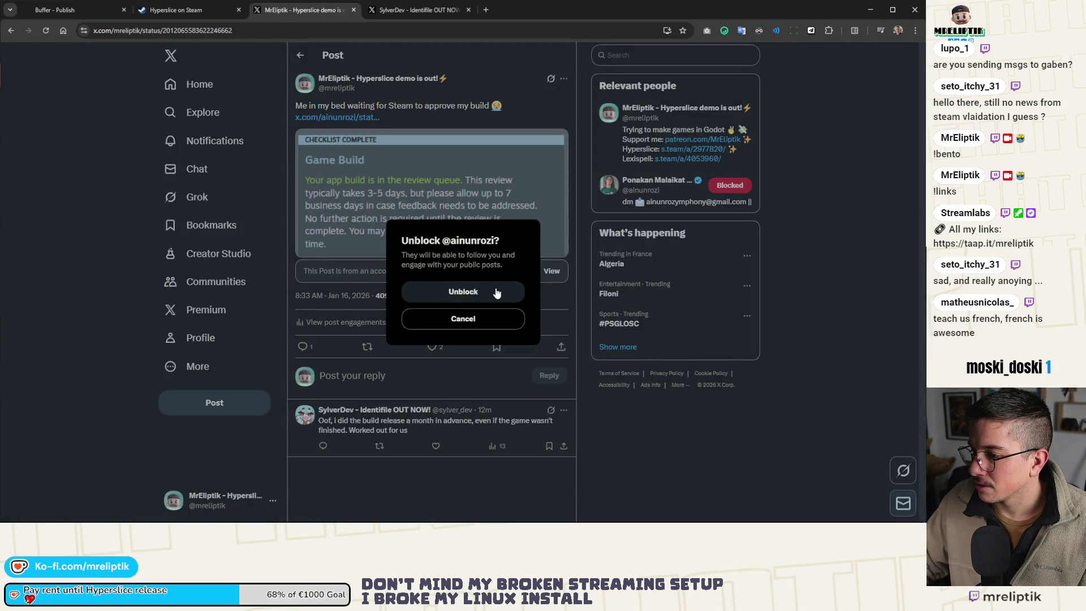
left_click(495, 292)
left_click(547, 261)
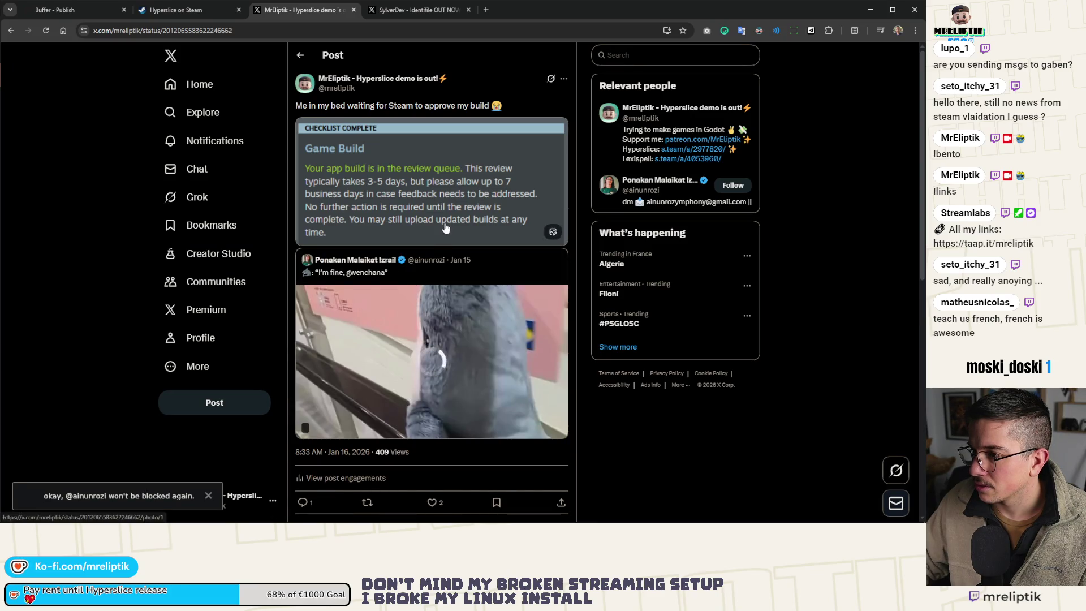
scroll(445, 228, "down", 3)
Paste and send the drafted reply on the early-build-release post, then view own profile.
left_click(301, 56)
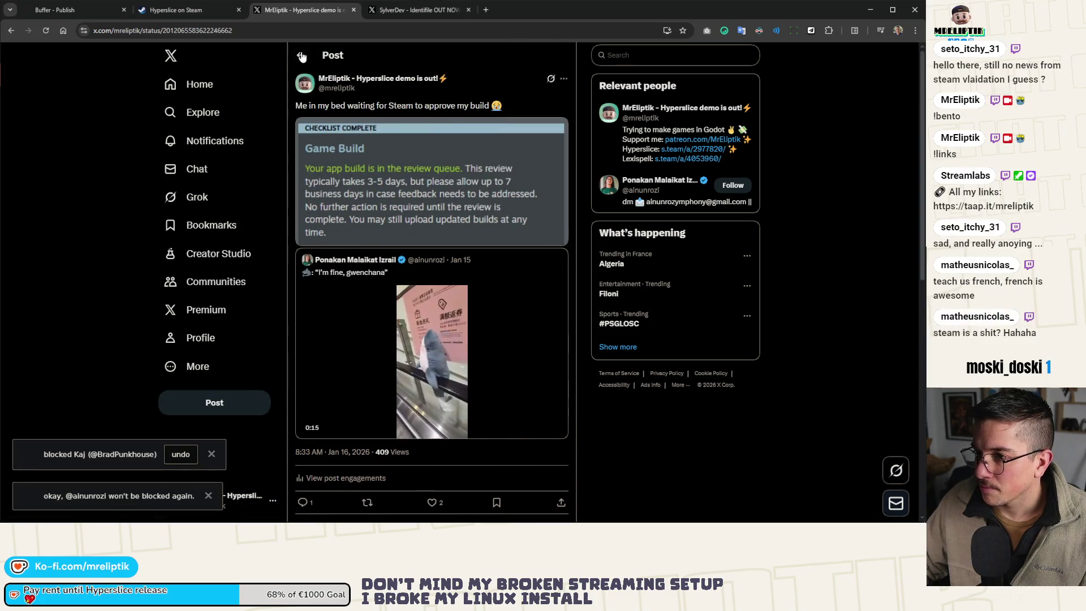
left_click(305, 357)
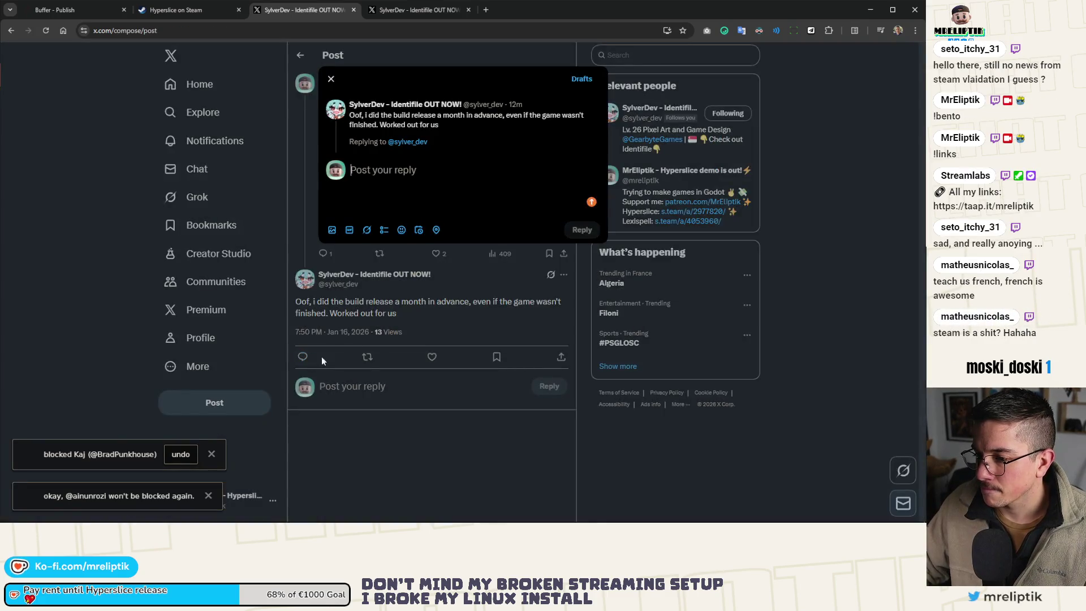
type("Yeah I should have sent it way earlier. Still, they replied after 12 days, saying there was a mismatch with BT controller support (and not blocking!). I fixed it immediately and radio silence since then, it's been 3 days.")
left_click(582, 244)
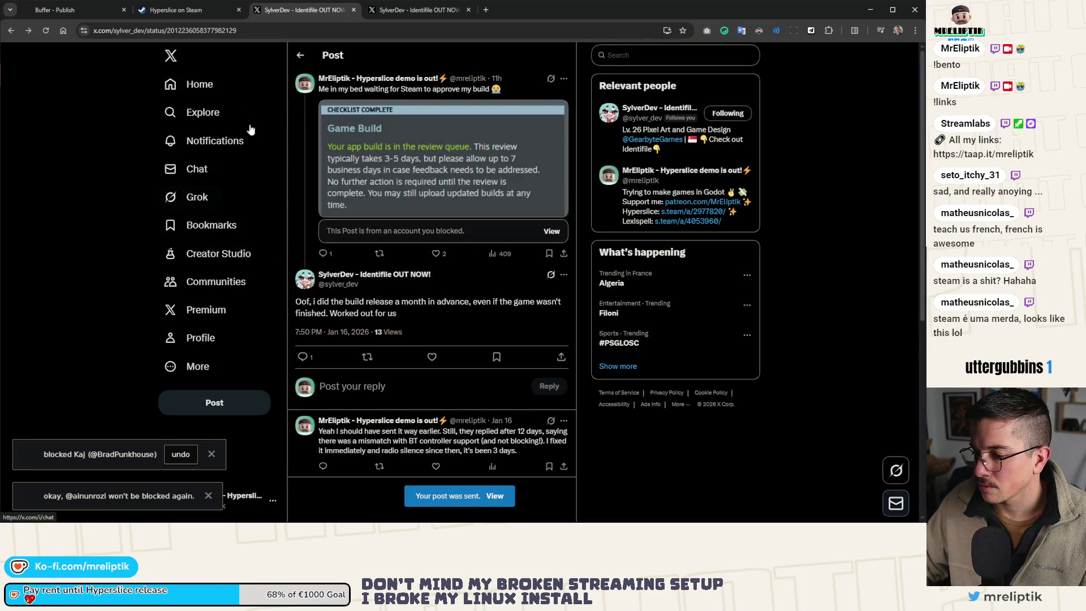
left_click(201, 84)
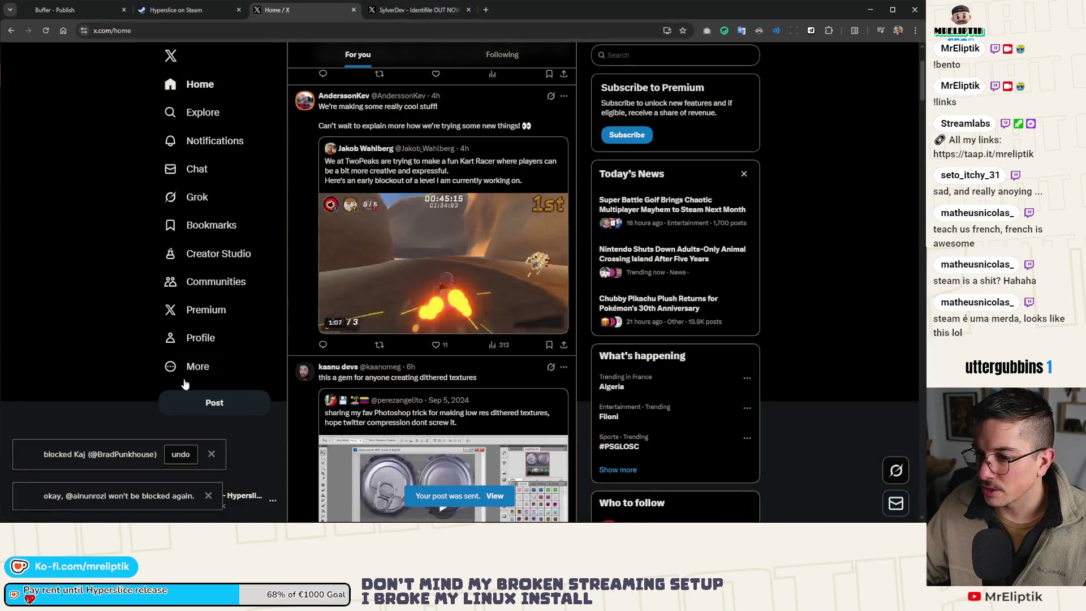
left_click(198, 342)
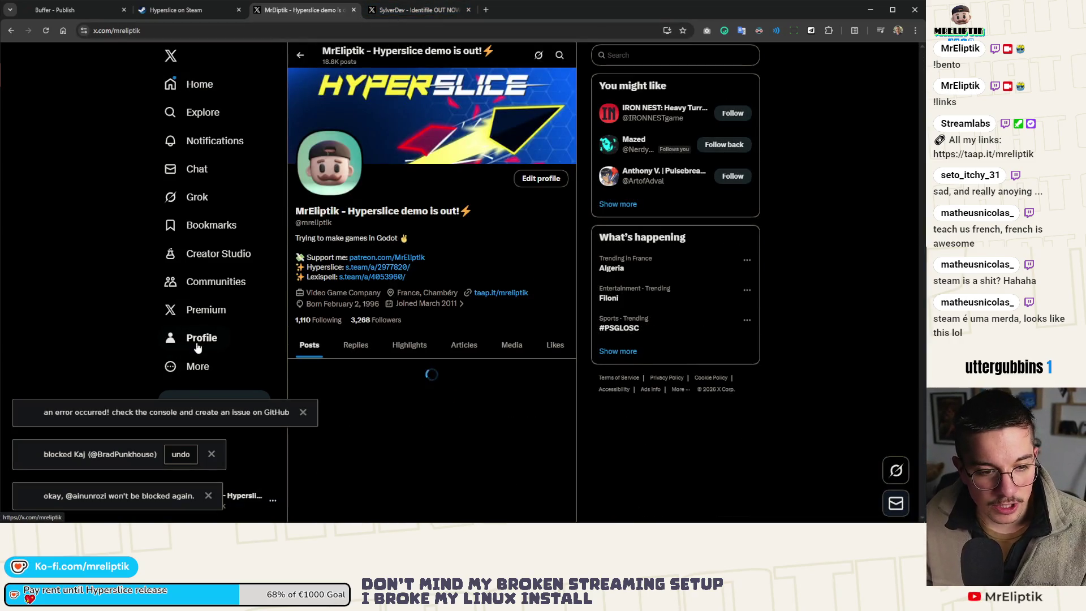
scroll(339, 238, "down", 10)
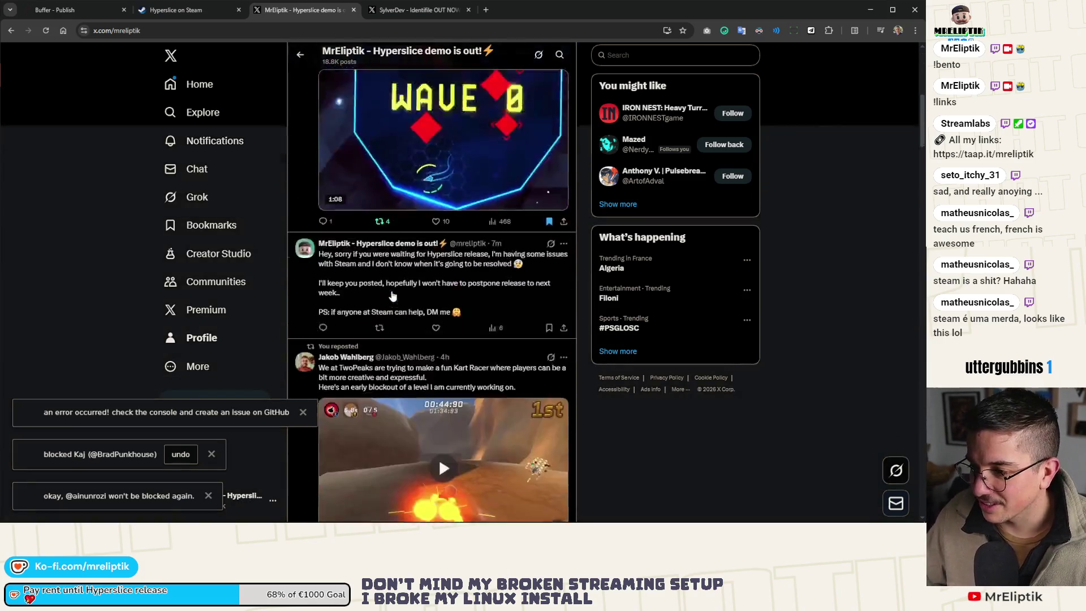
type("@steam")
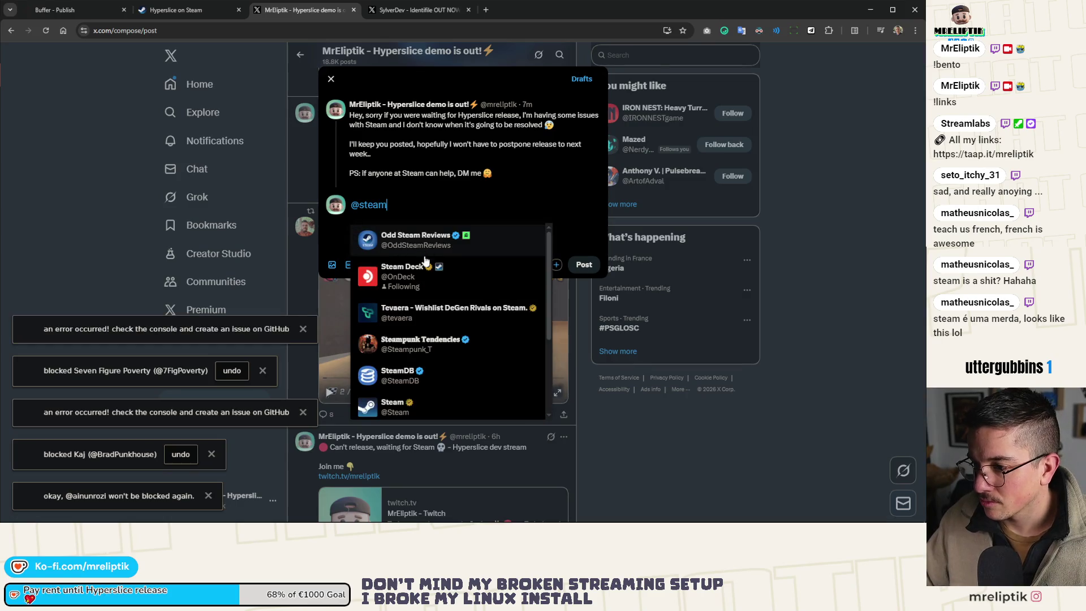
scroll(415, 266, "down", 3)
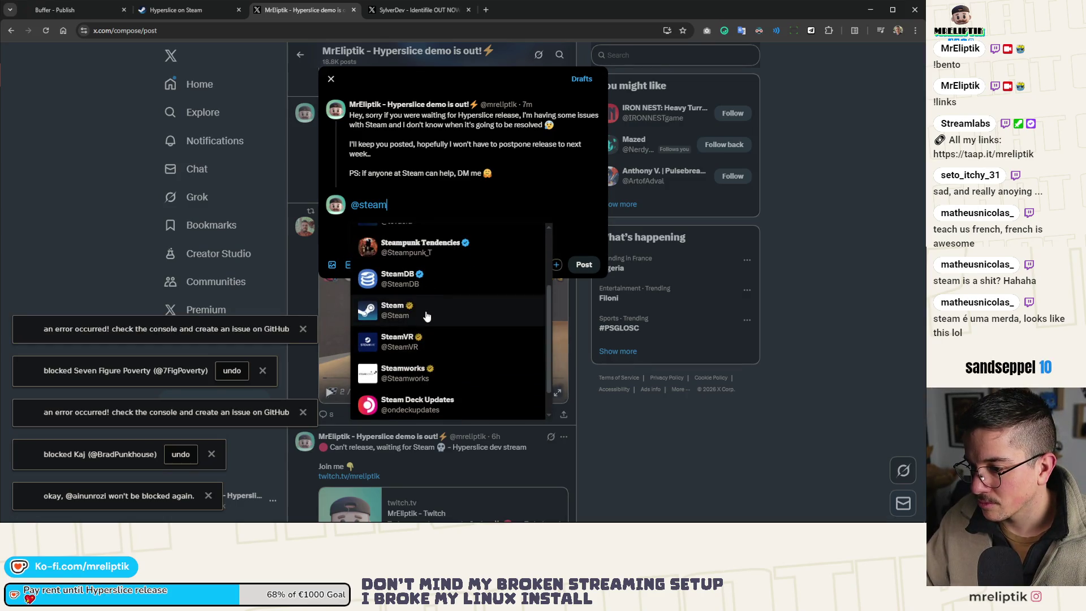
scroll(434, 313, "up", 3)
scroll(439, 325, "down", 3)
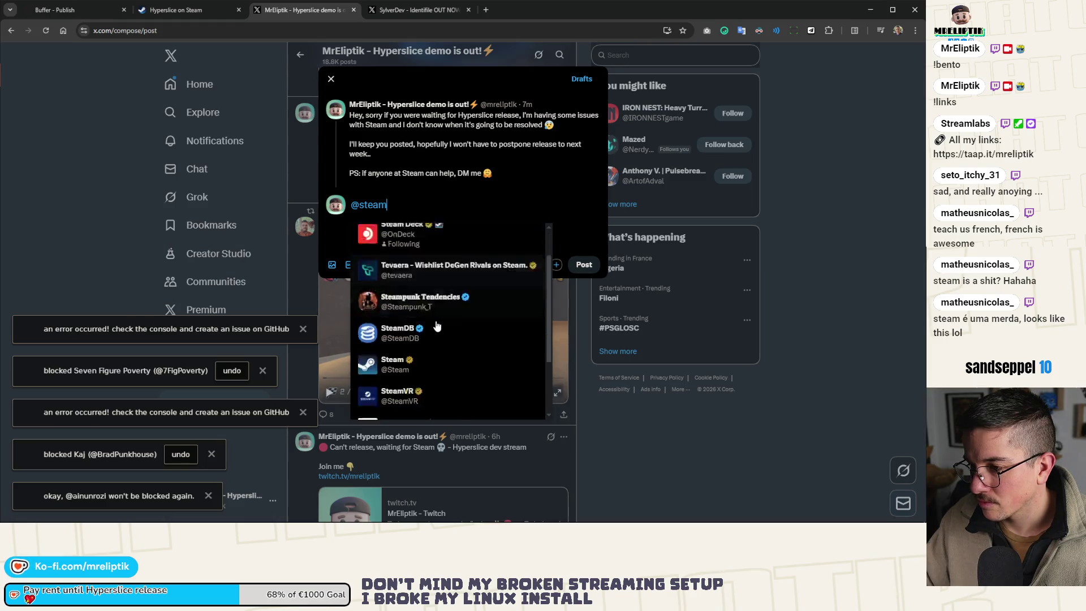
left_click(430, 282)
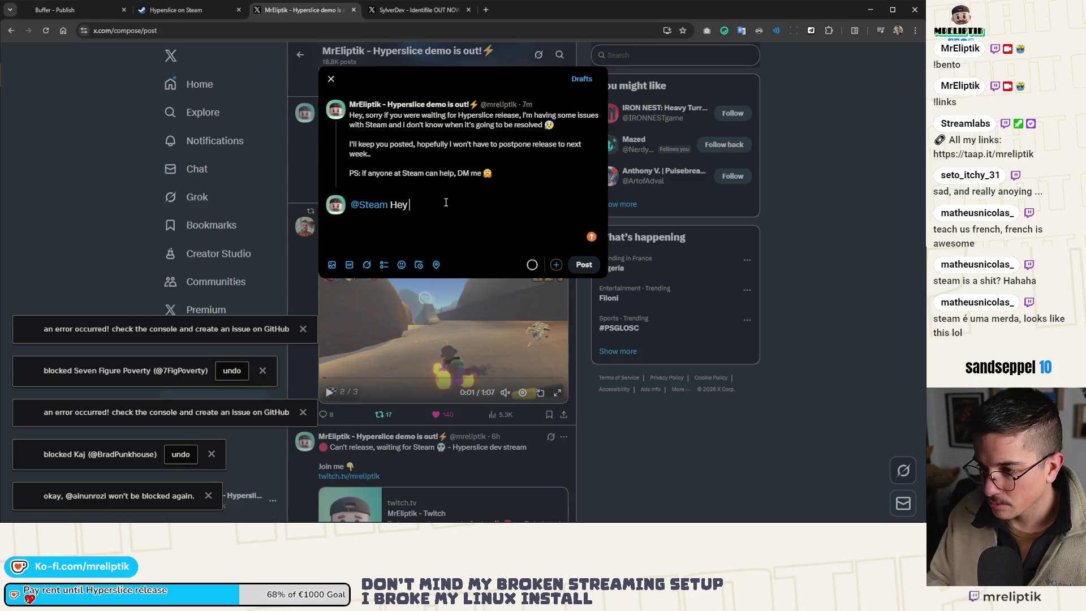
type("I'm s")
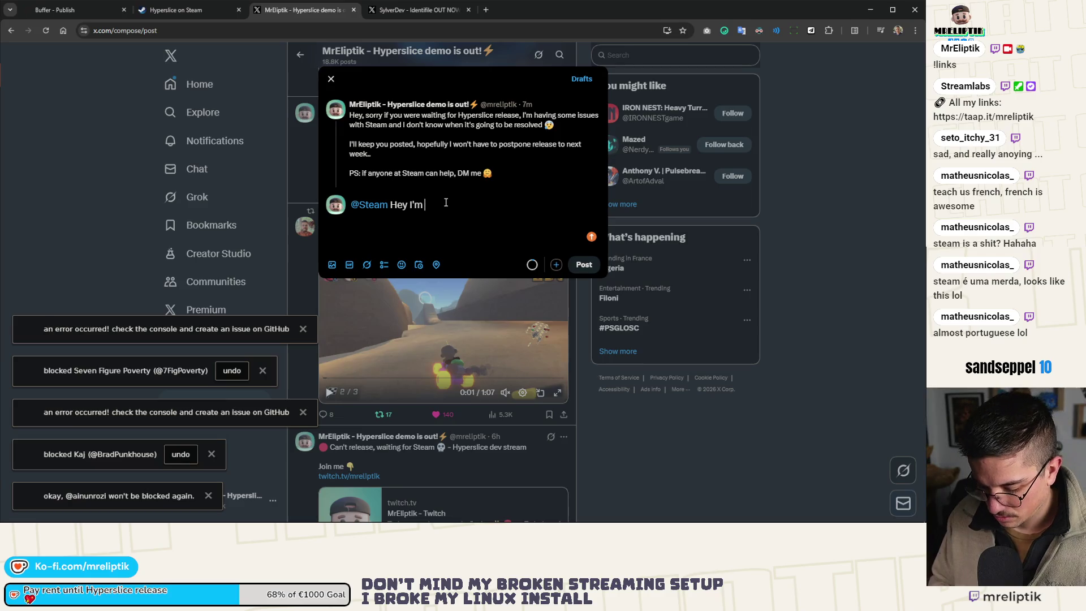
type("h")
key("BackSpace")
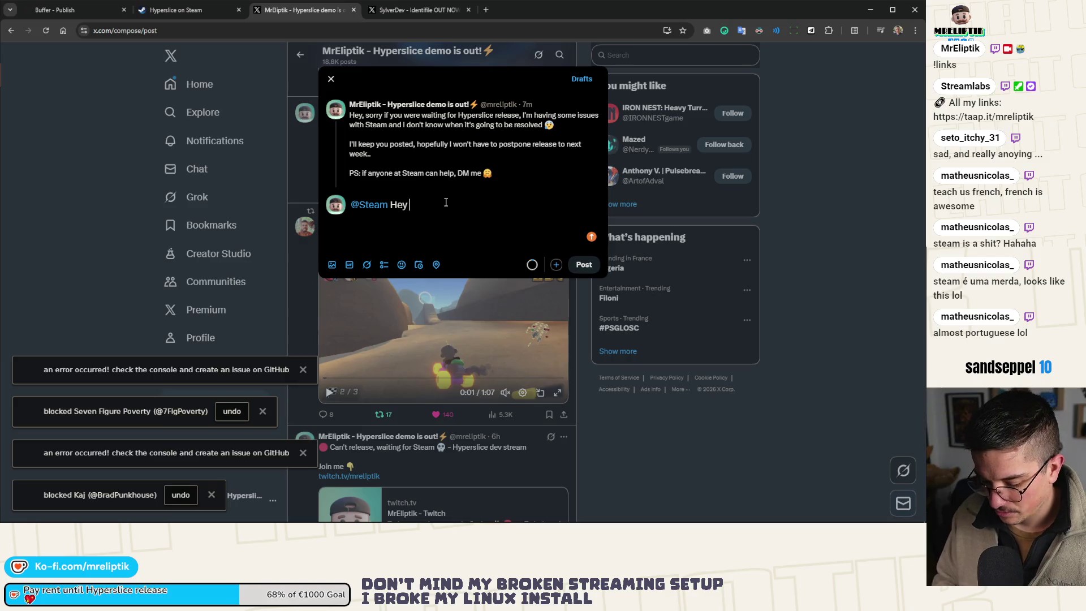
type("in any case you can help")
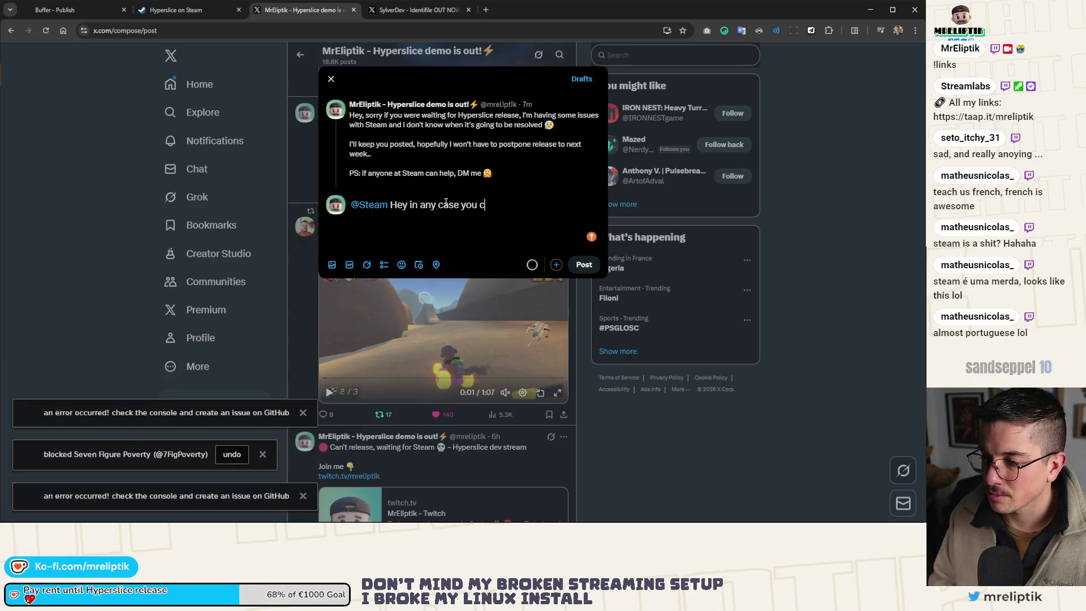
type(".. It")
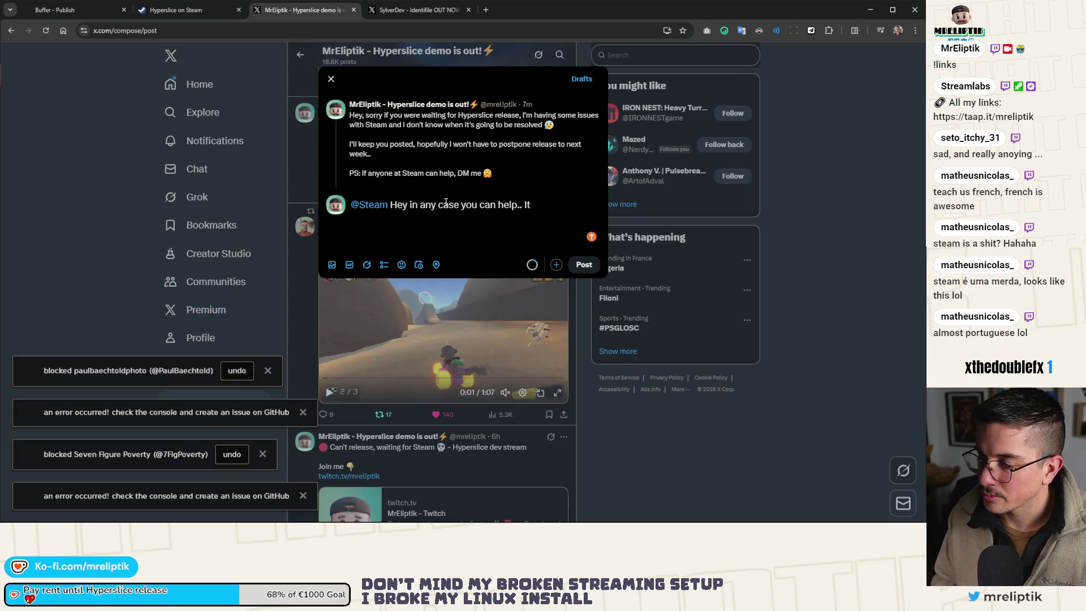
type(" I'm still w")
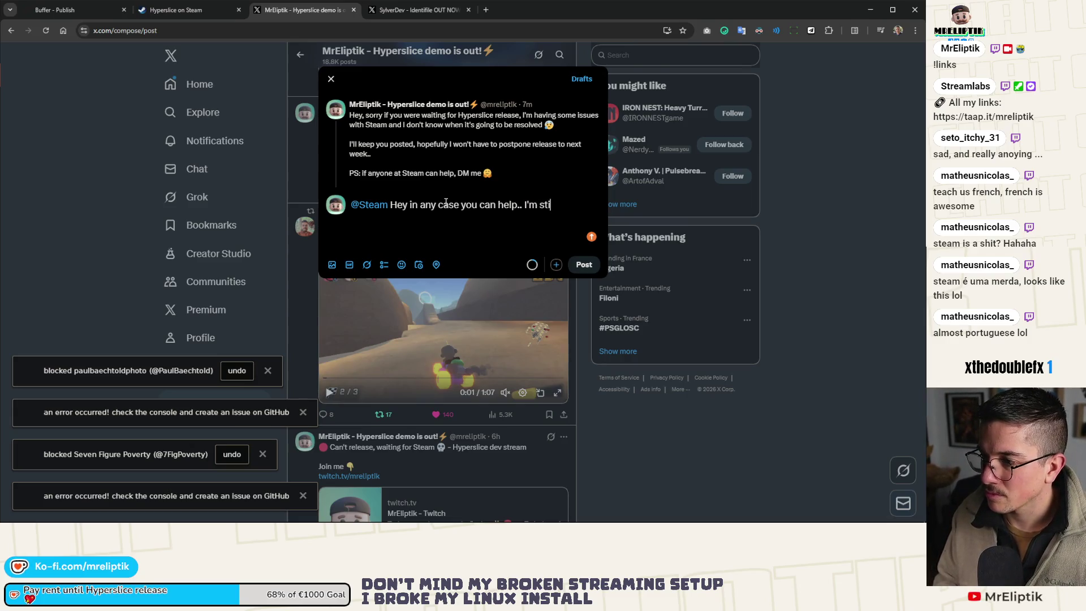
type("aiting for an answer for my ")
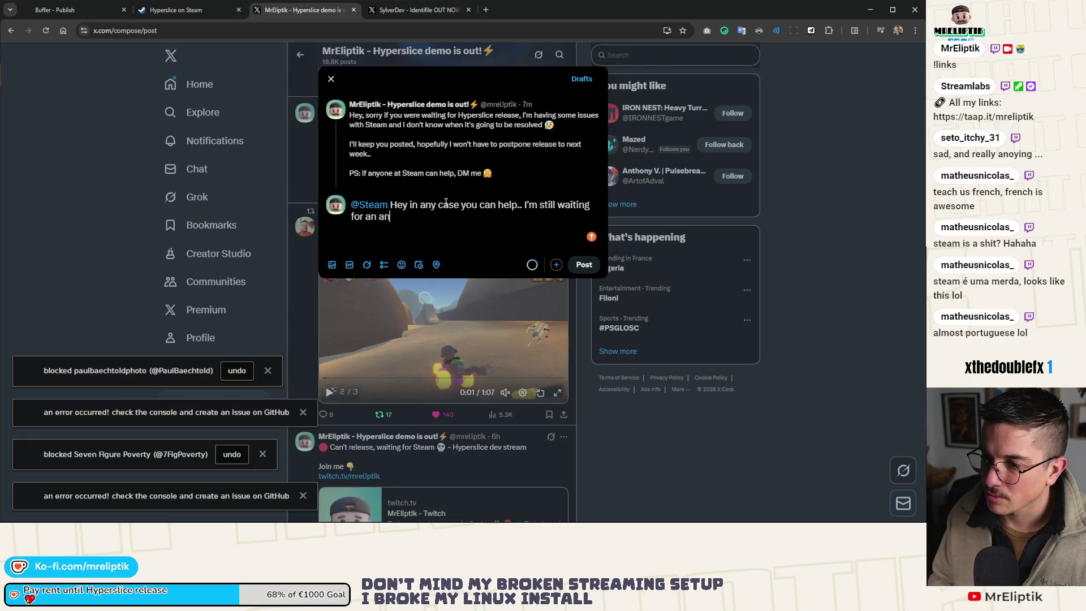
type("game Hypers")
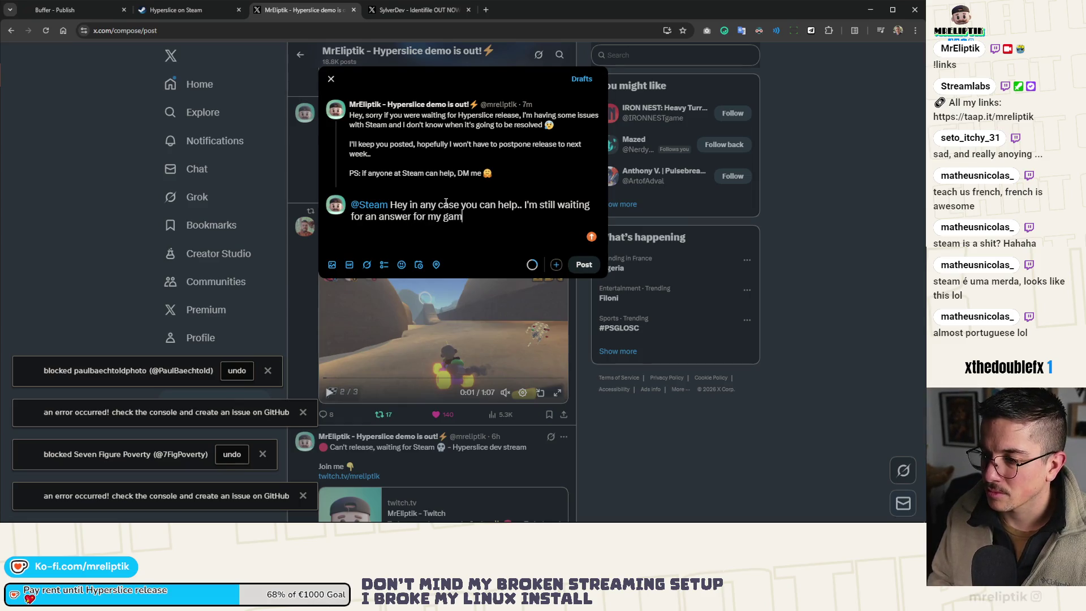
type("lice, it")
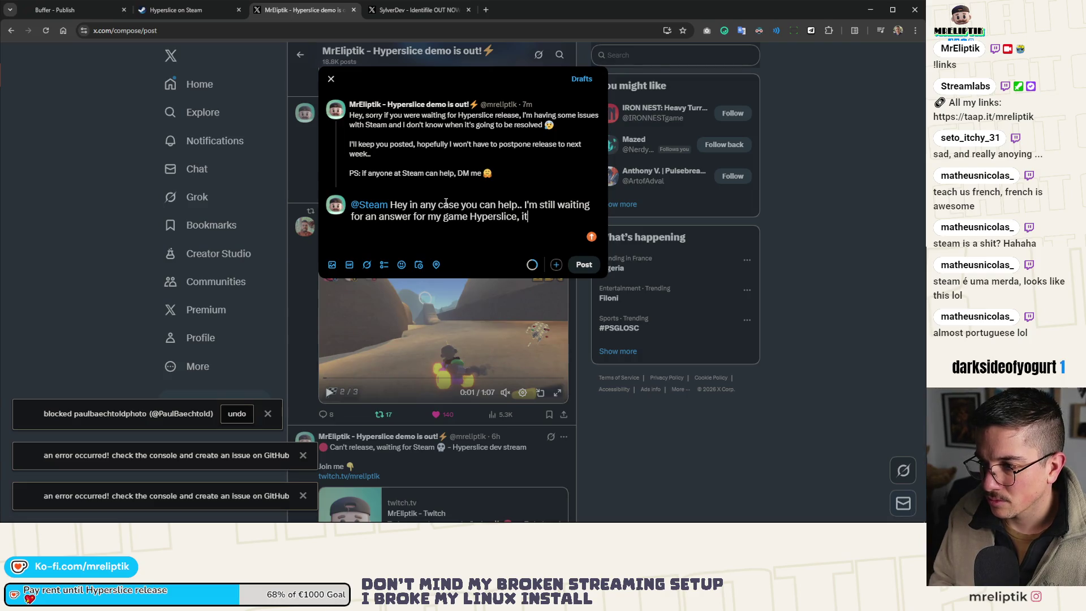
type(" was supposed to release ")
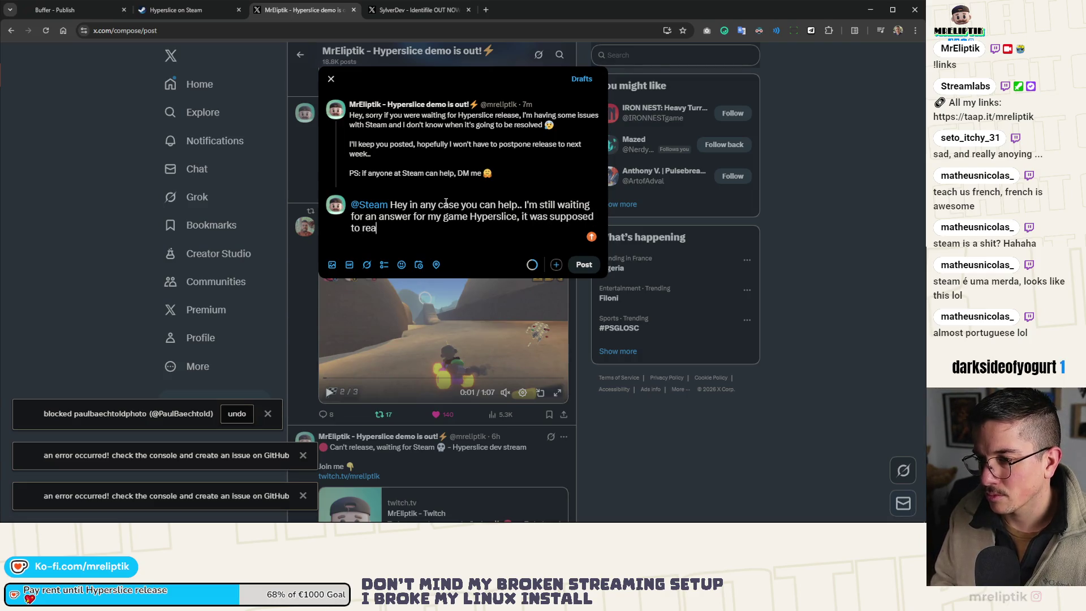
type("today. Thanks!")
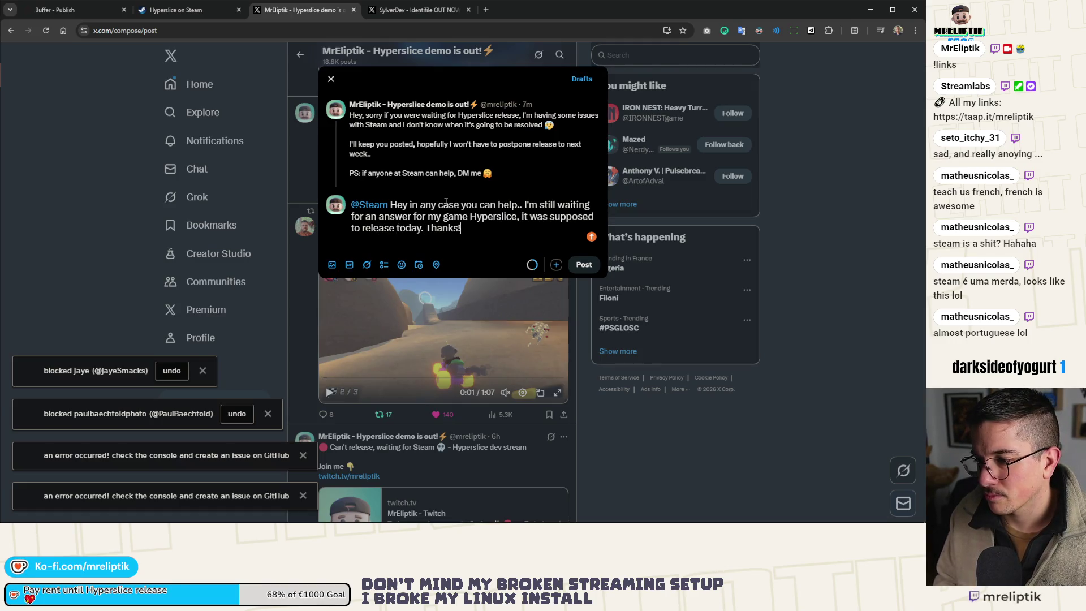
key("Return")
key("Return")
type("ttps://s.team/a/2977820")
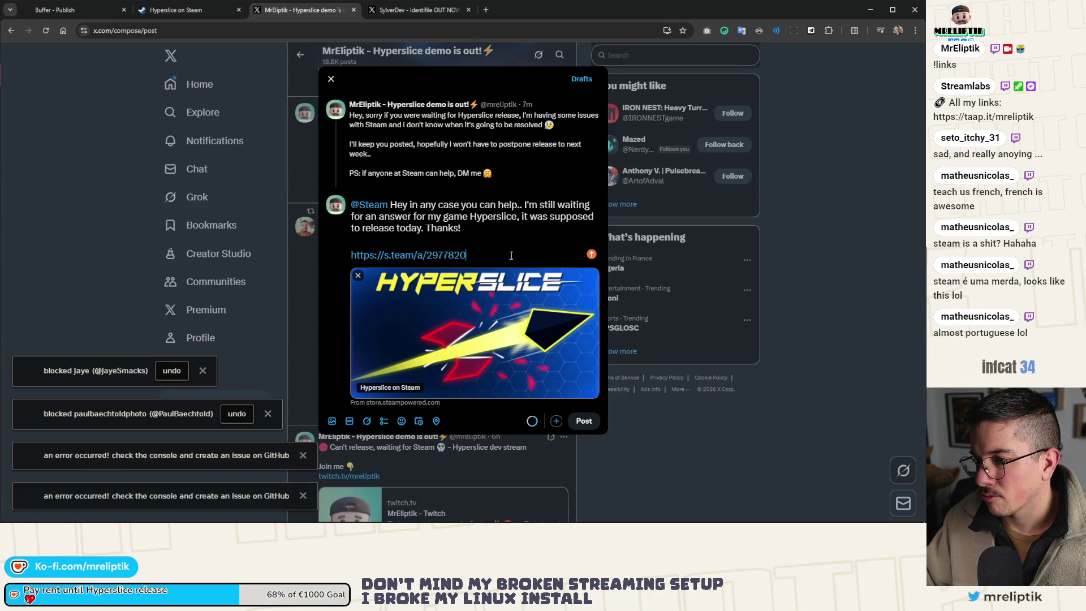
Post the reply and copy the original delay post's link.
left_click(583, 420)
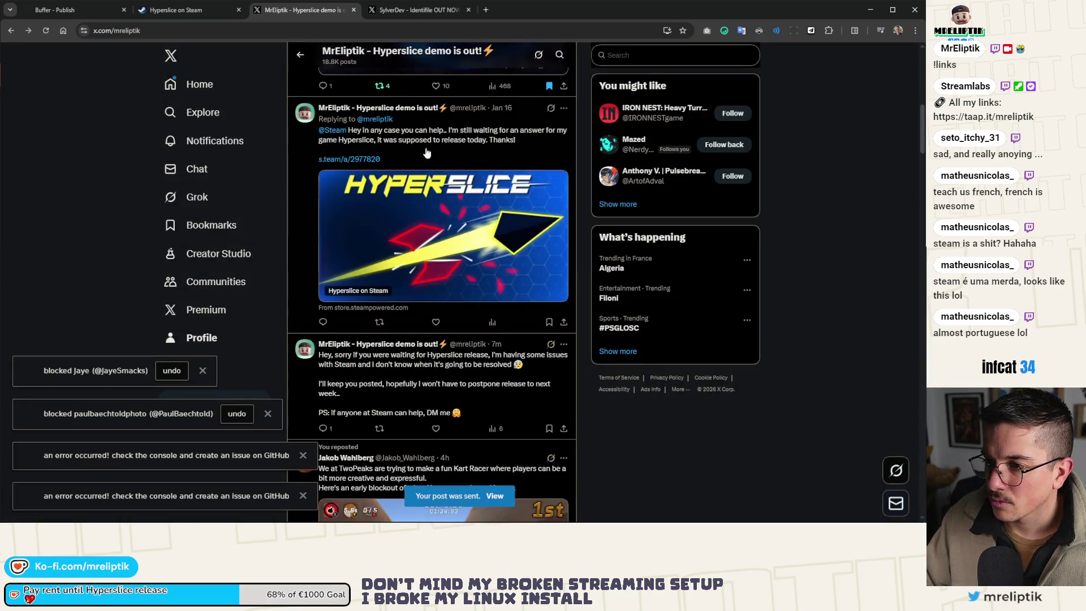
left_click(426, 152)
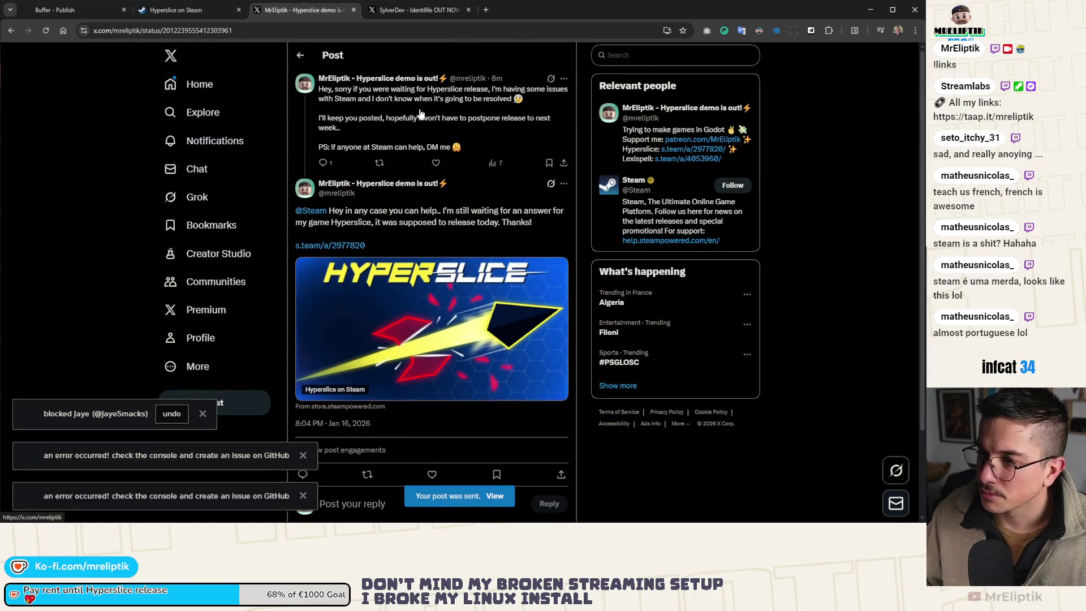
left_click(452, 139)
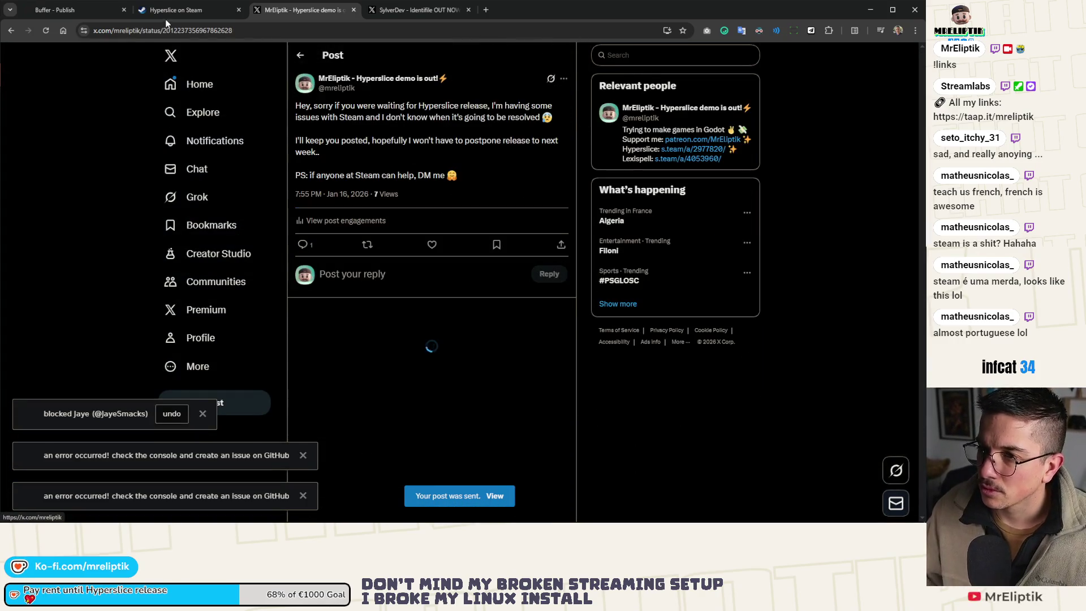
left_click(170, 30)
key("ctrl+c")
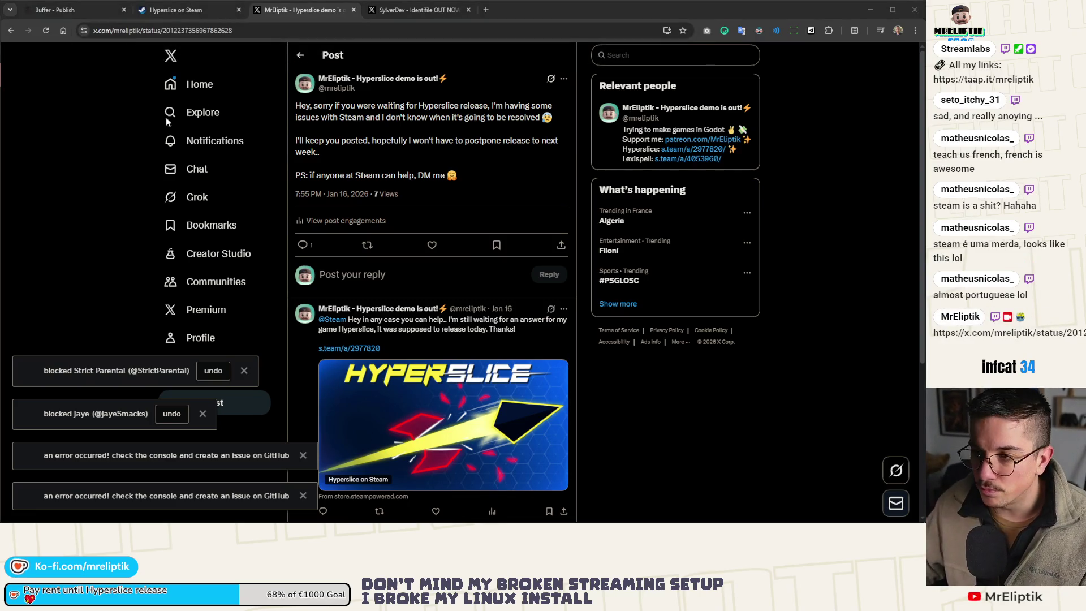
Close the delay post, SylverDev, and Steam store tabs, then the browser.
middle_click(288, 14)
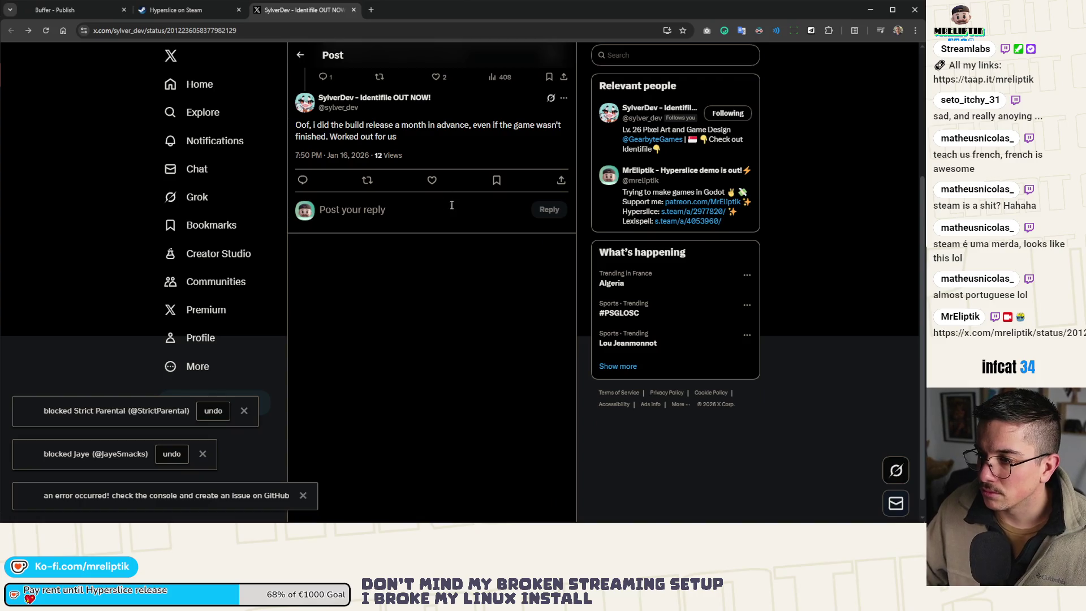
middle_click(308, 12)
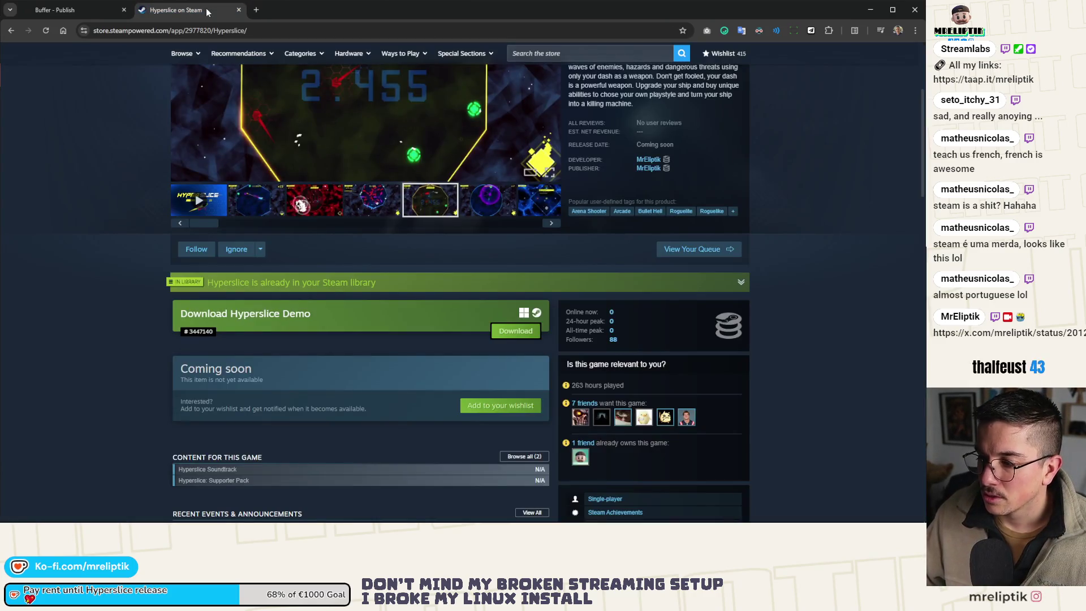
key("ctrl+w")
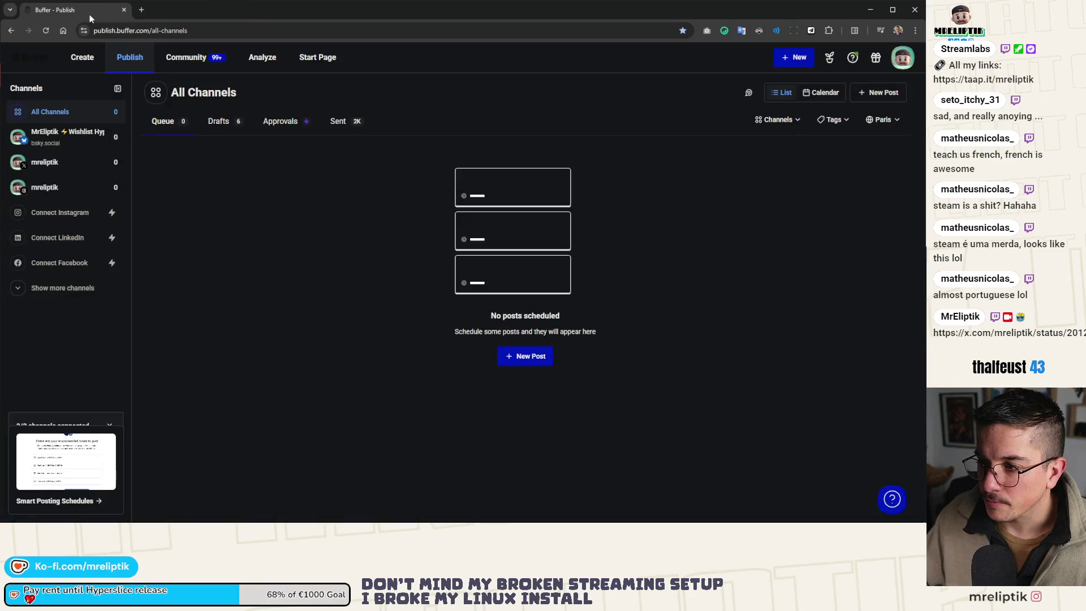
left_click(125, 11)
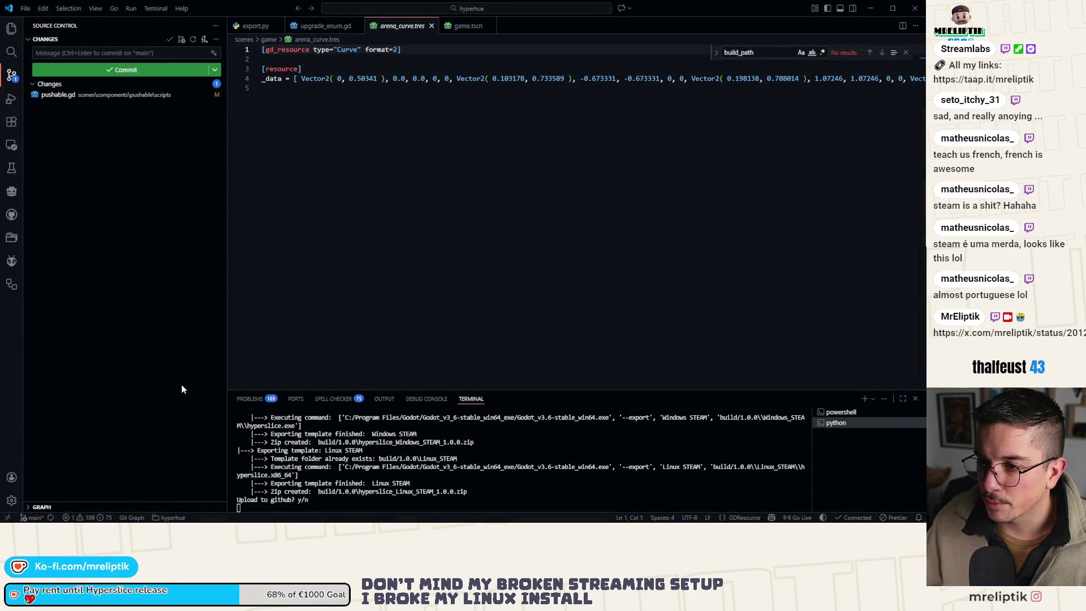
Answer the export script's prompts: yes to GitHub, no to itch, yes to Steam, then return to Steamworks.
left_click(333, 503)
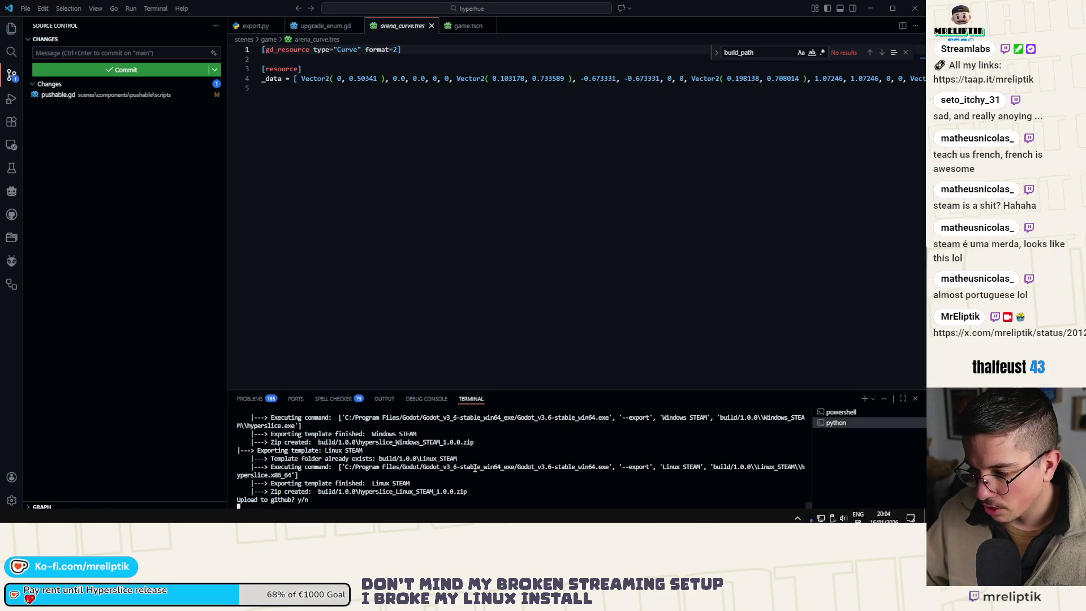
type("y")
key("Return")
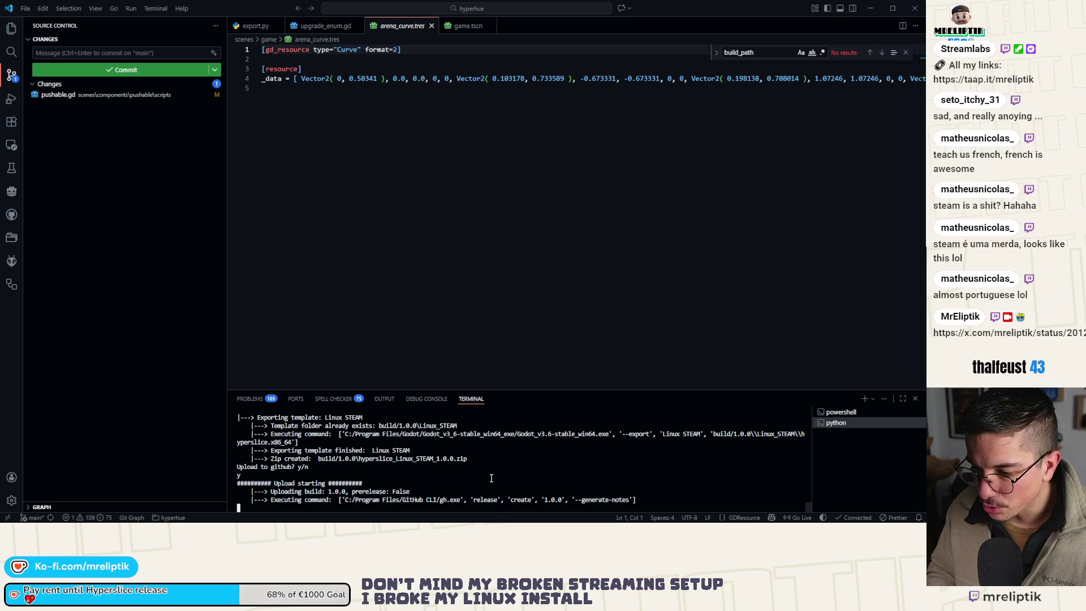
type("n")
key("Return")
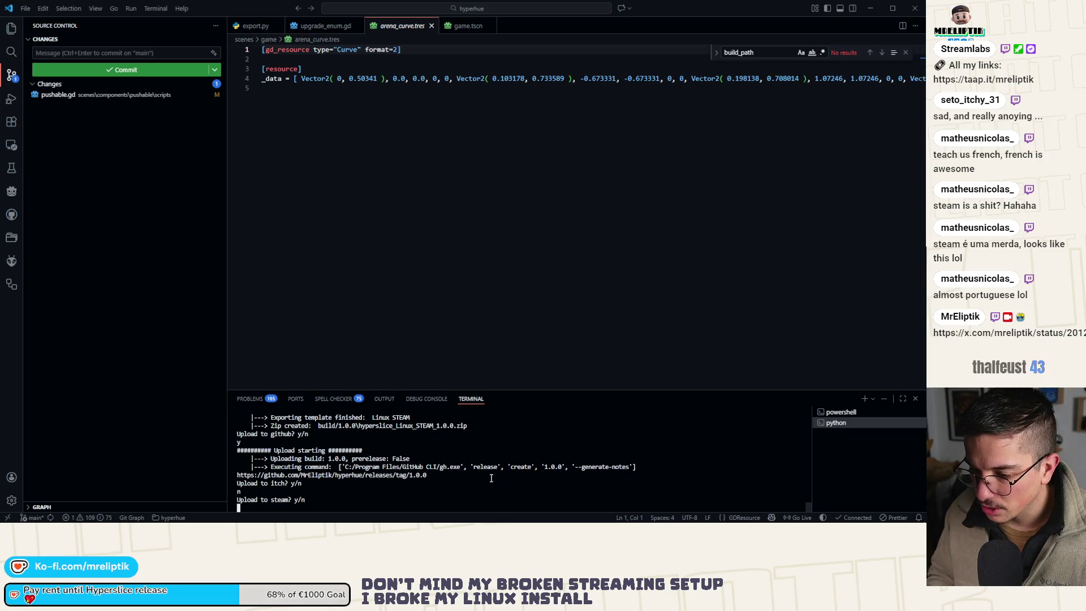
key("Return")
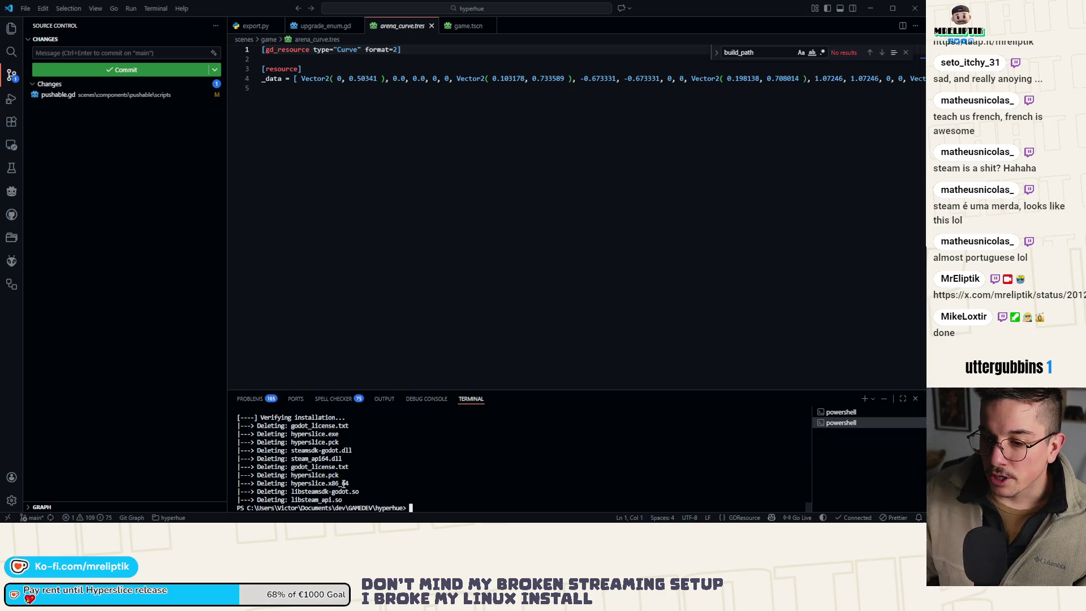
key("alt+Tab")
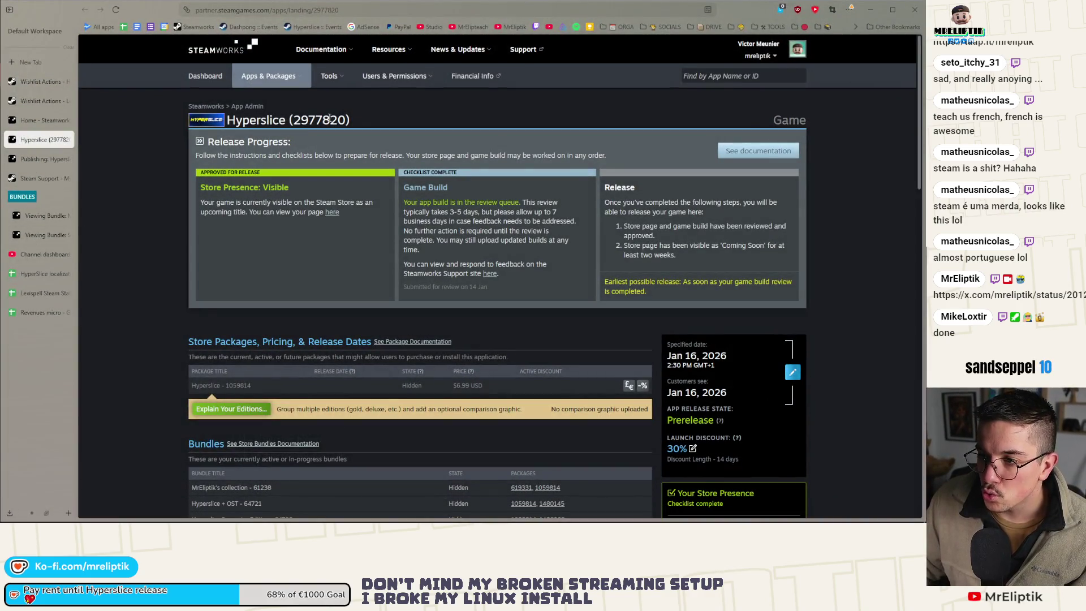
Open Hyperslice's SteamPipe builds list and inspect the files in the new Linux depot.
left_click(34, 159)
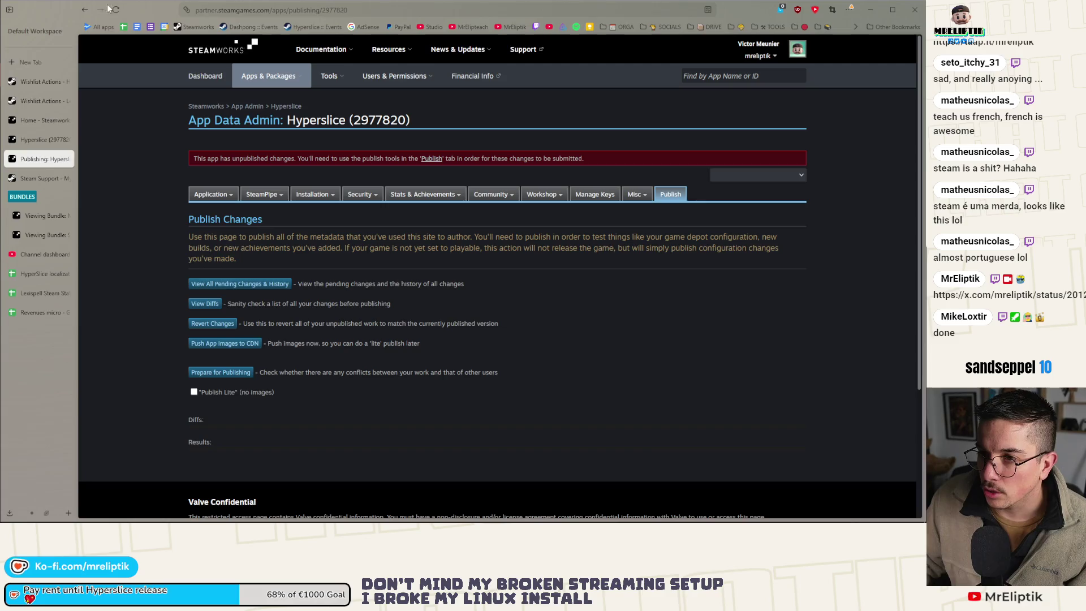
left_click(261, 211)
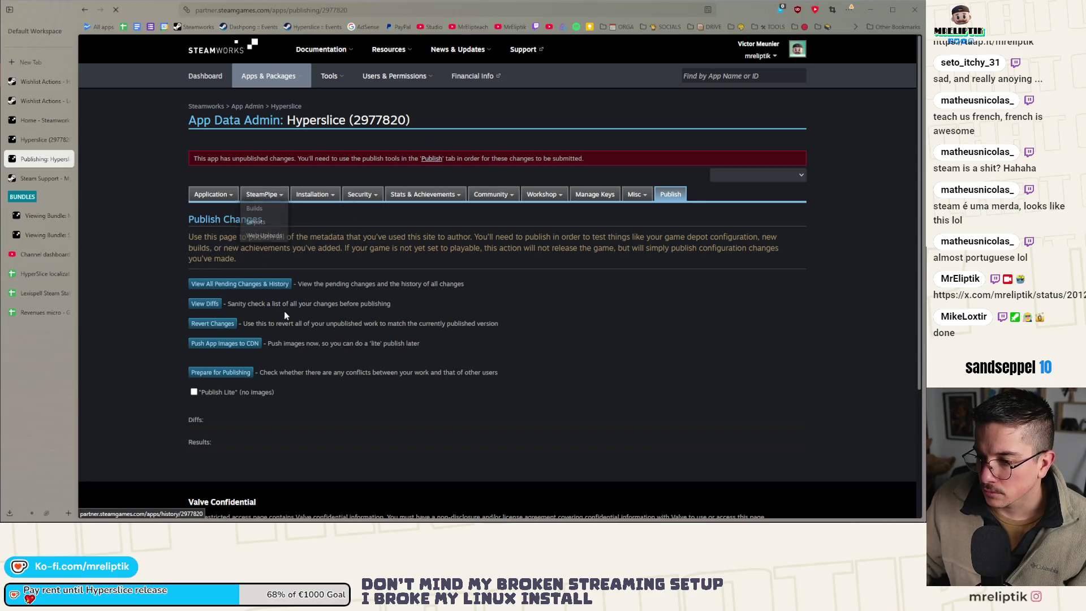
scroll(290, 310, "down", 5)
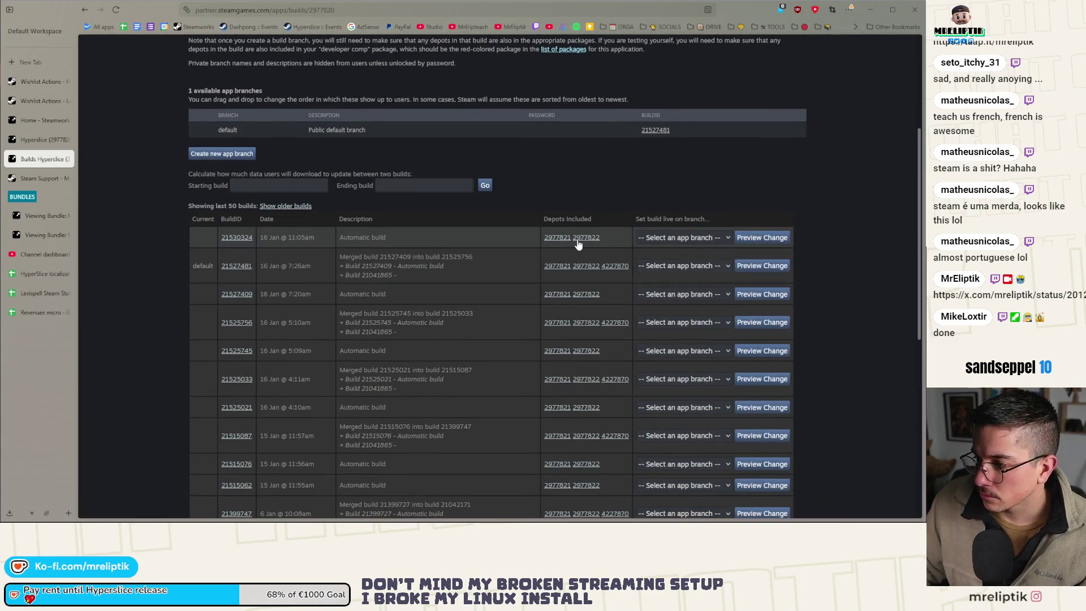
left_click(580, 238)
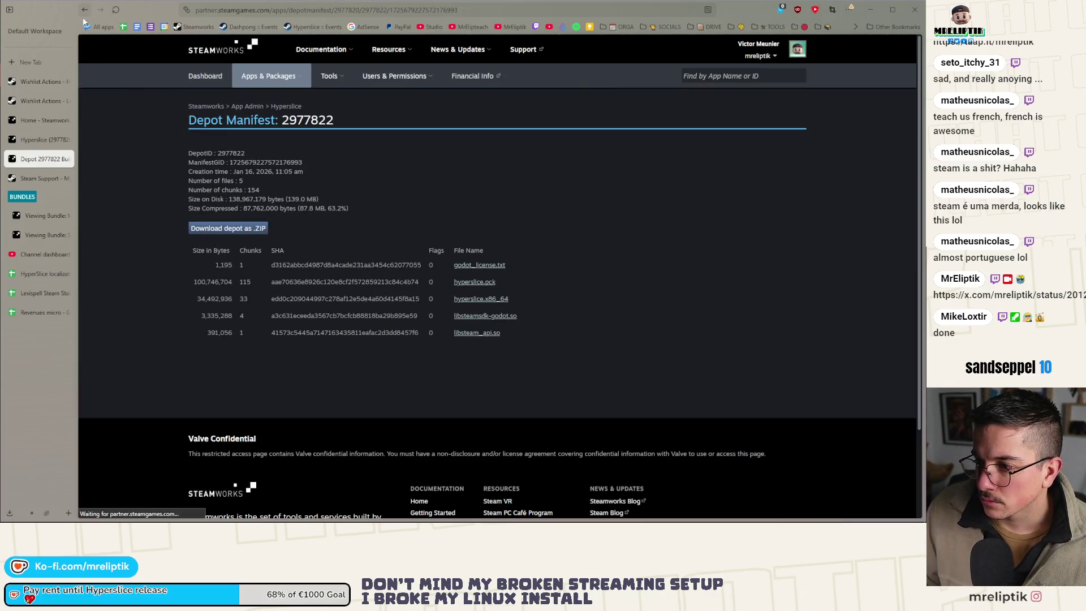
left_click(84, 11)
Set the newest build live on the default branch with comment 'balance', then open Publish.
left_click(661, 237)
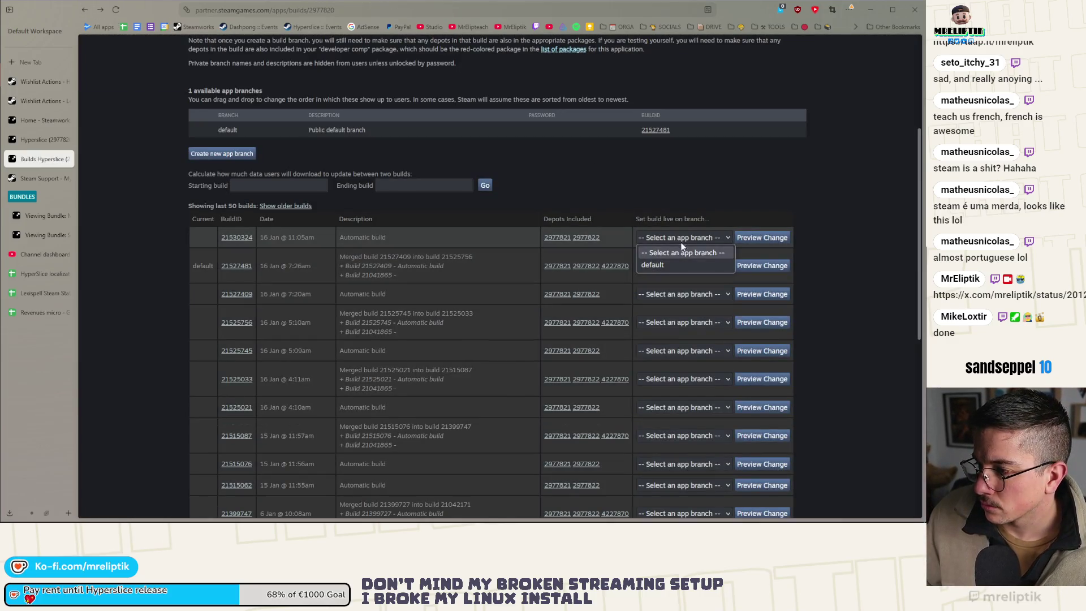
left_click(656, 259)
left_click(753, 240)
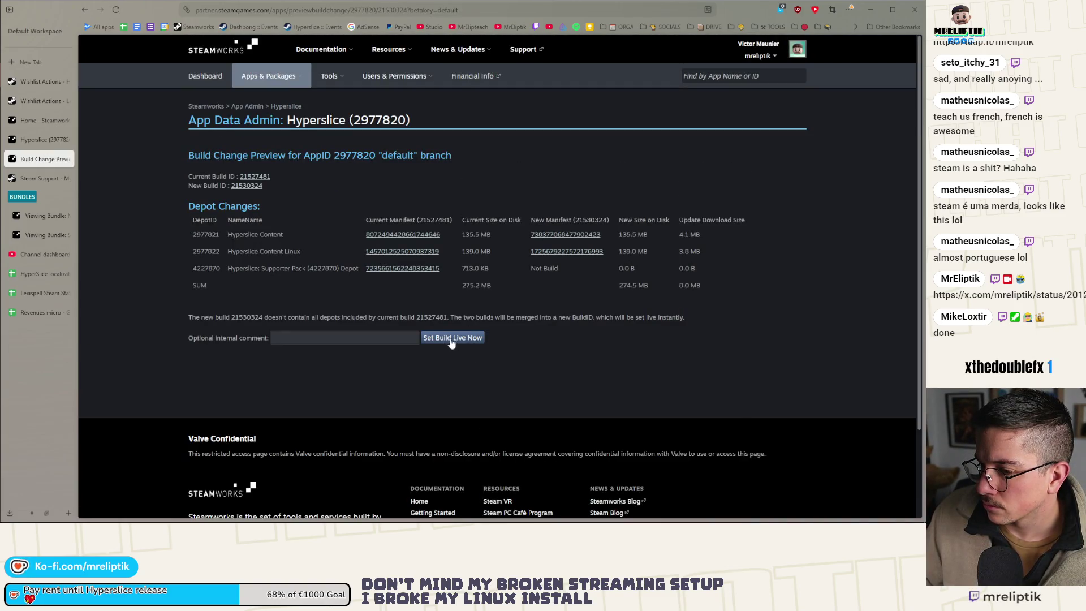
left_click(359, 337)
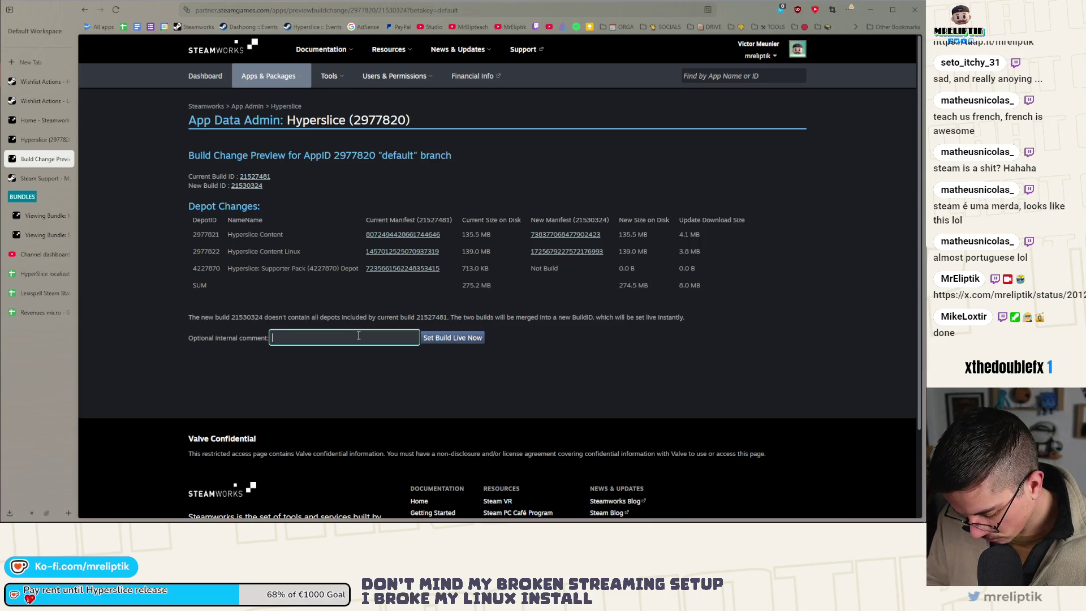
type("balance")
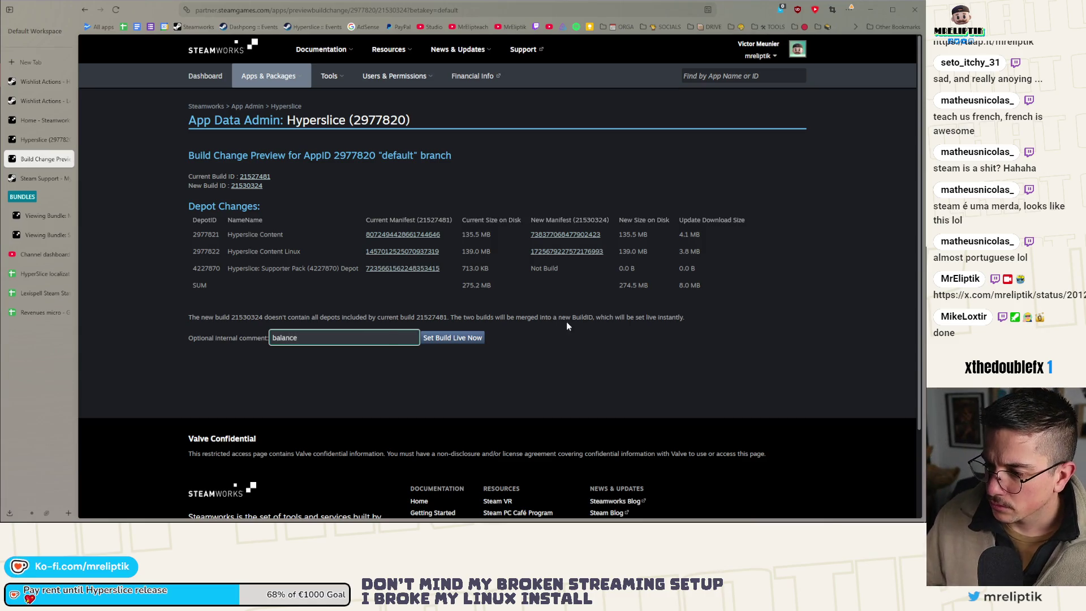
left_click(461, 338)
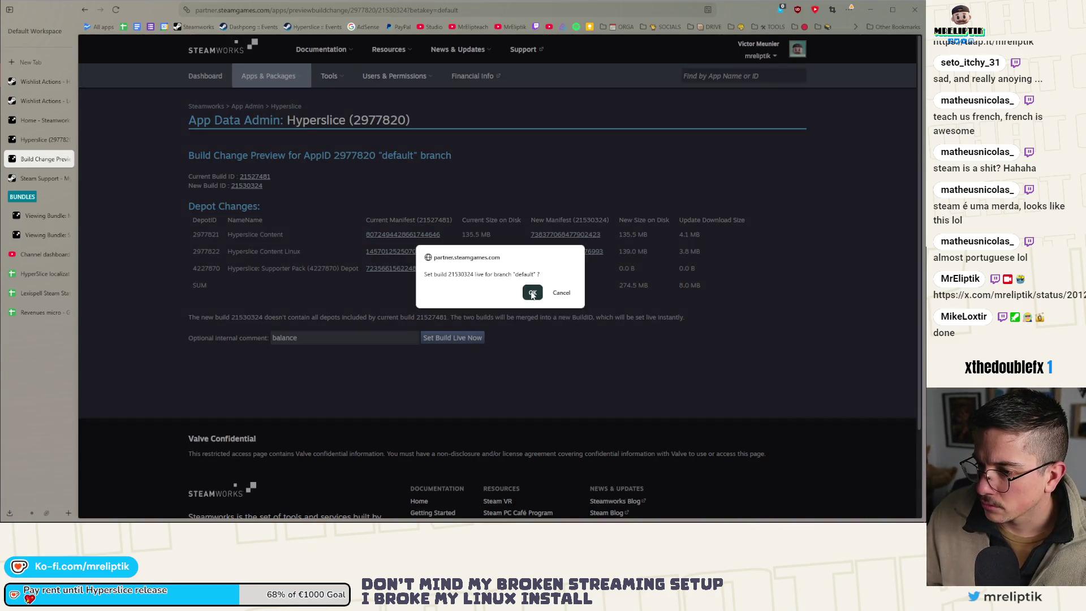
left_click(532, 293)
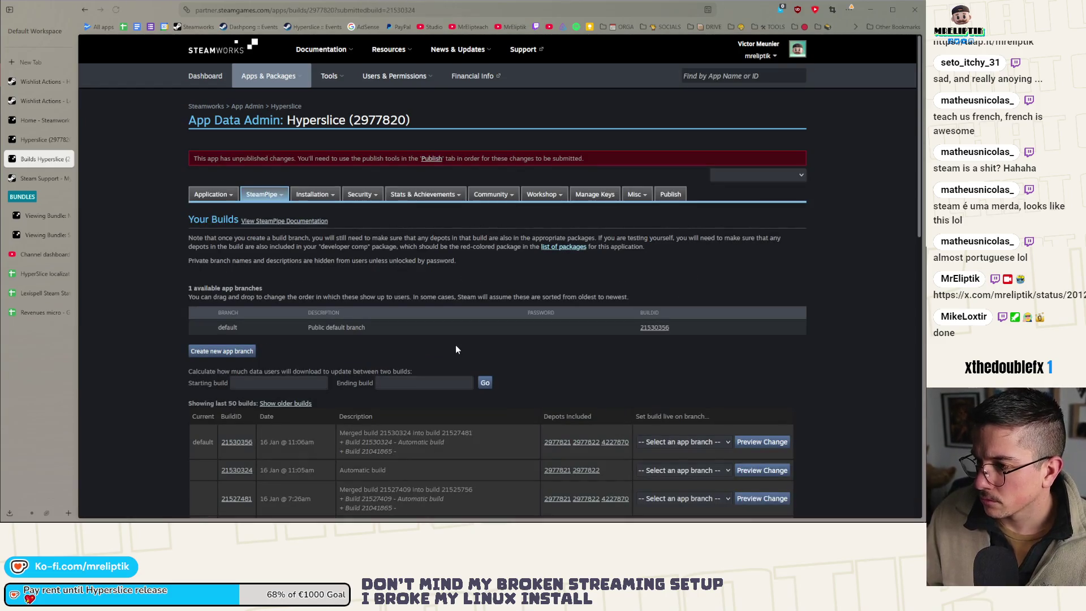
scroll(455, 350, "down", 3)
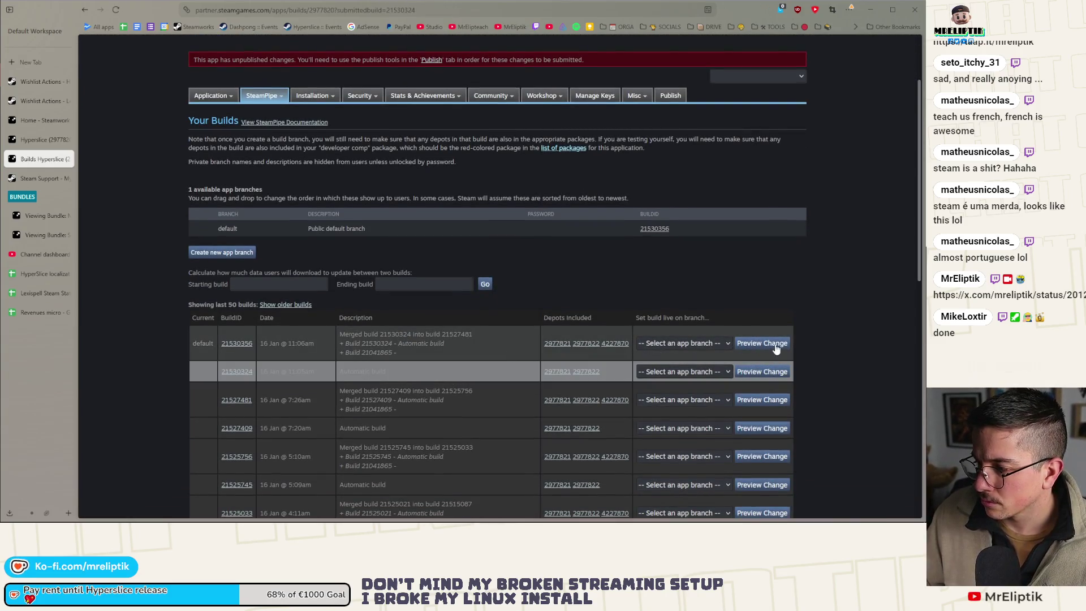
left_click(664, 100)
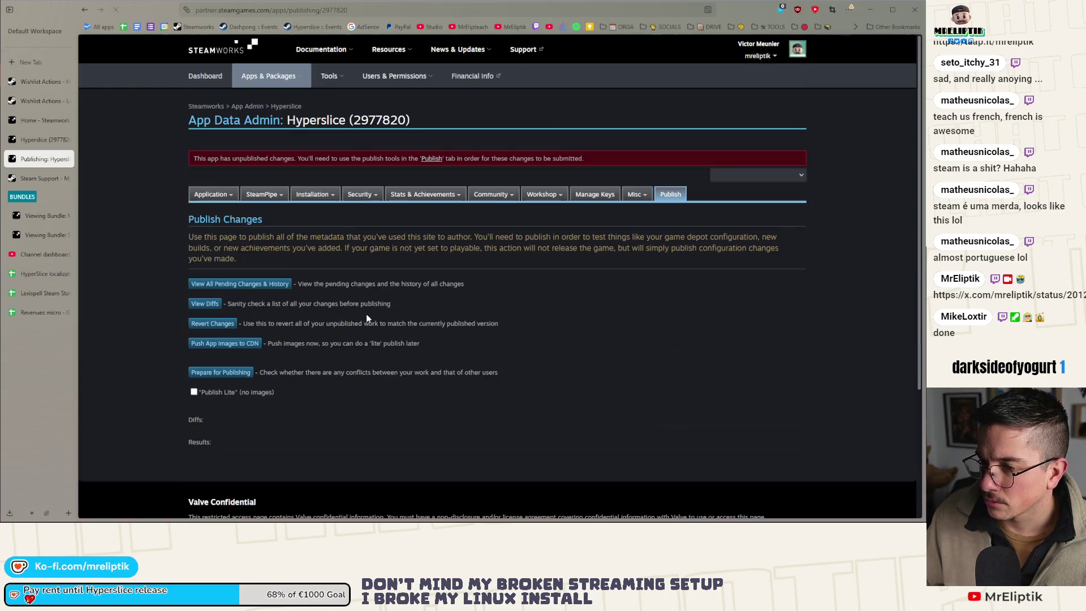
Prepare the pending changes for publishing to Steam and enter the required confirmation code.
left_click(257, 377)
scroll(257, 362, "down", 3)
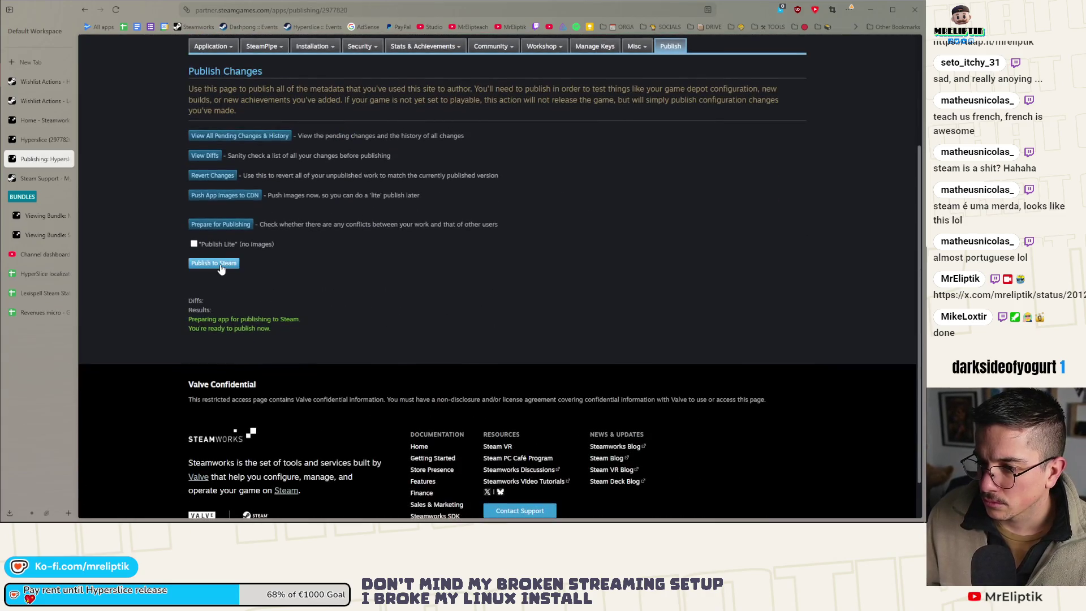
left_click(218, 263)
left_click(223, 289)
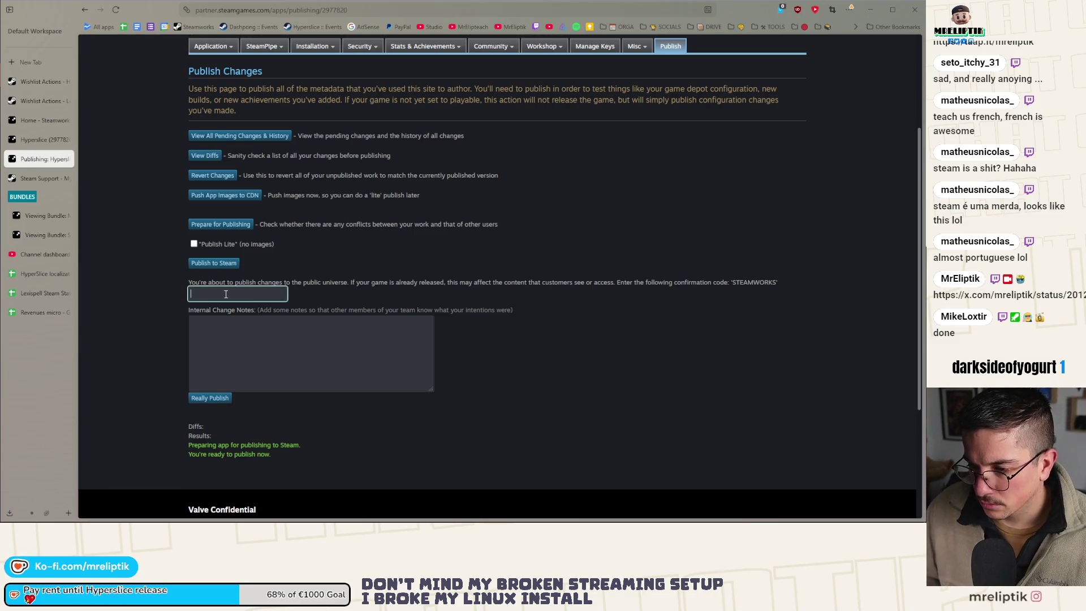
type("STEAMWORKS")
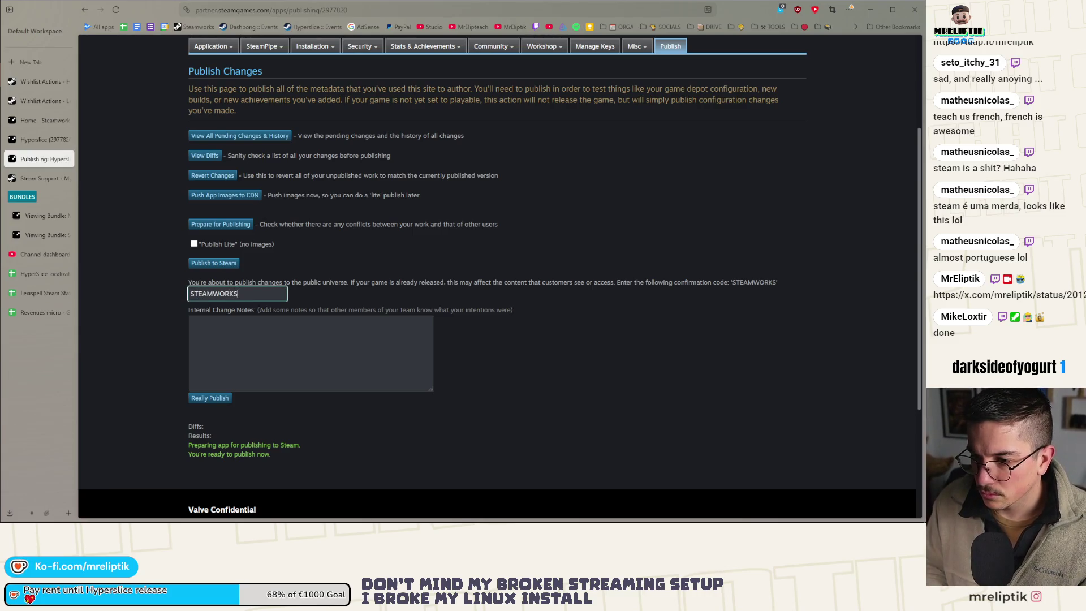
Publish with change notes 'balance (arena size and obstacles)', then view the landing page and Discord.
left_click(193, 321)
type("balance (")
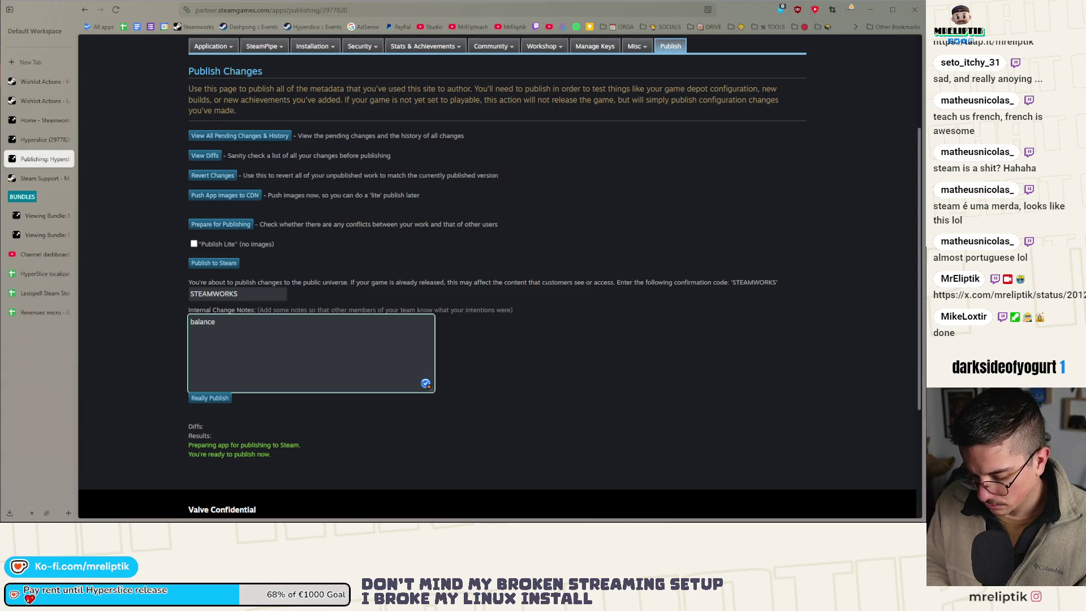
type("arena size and ob")
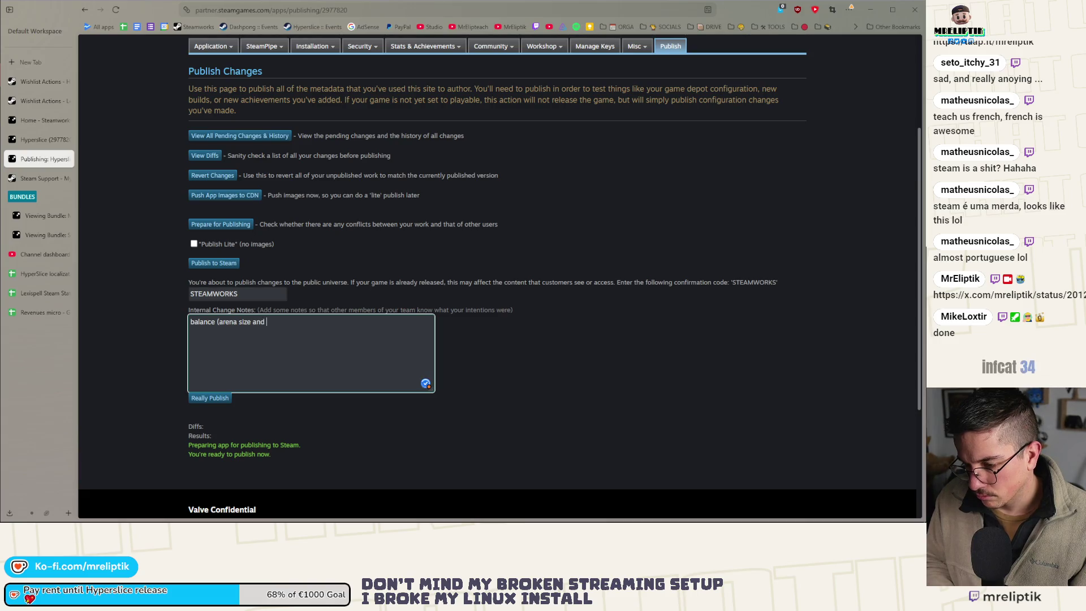
type("stacles)")
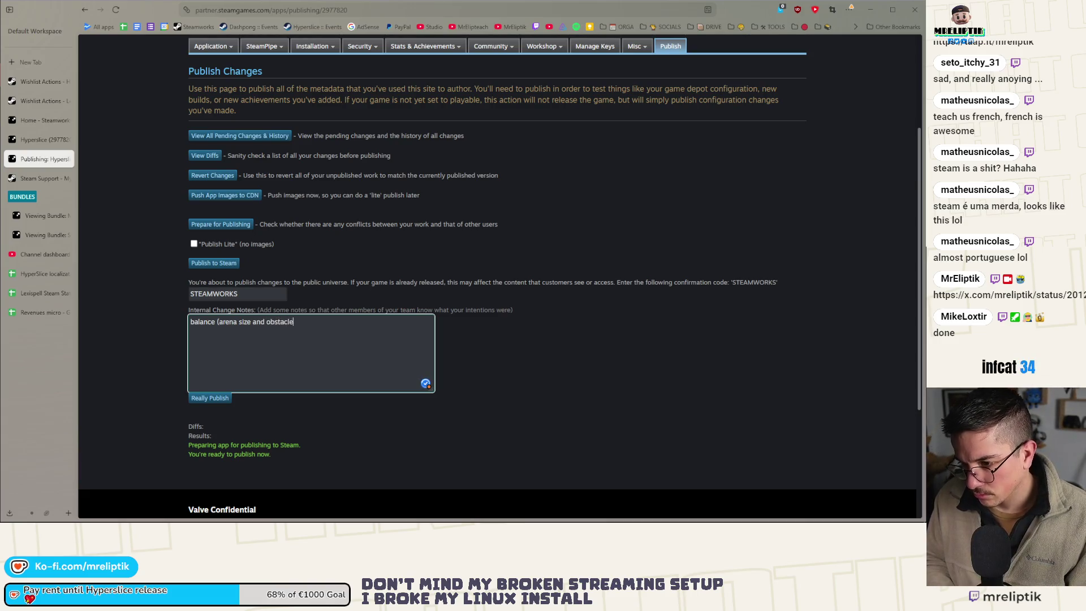
left_click(221, 399)
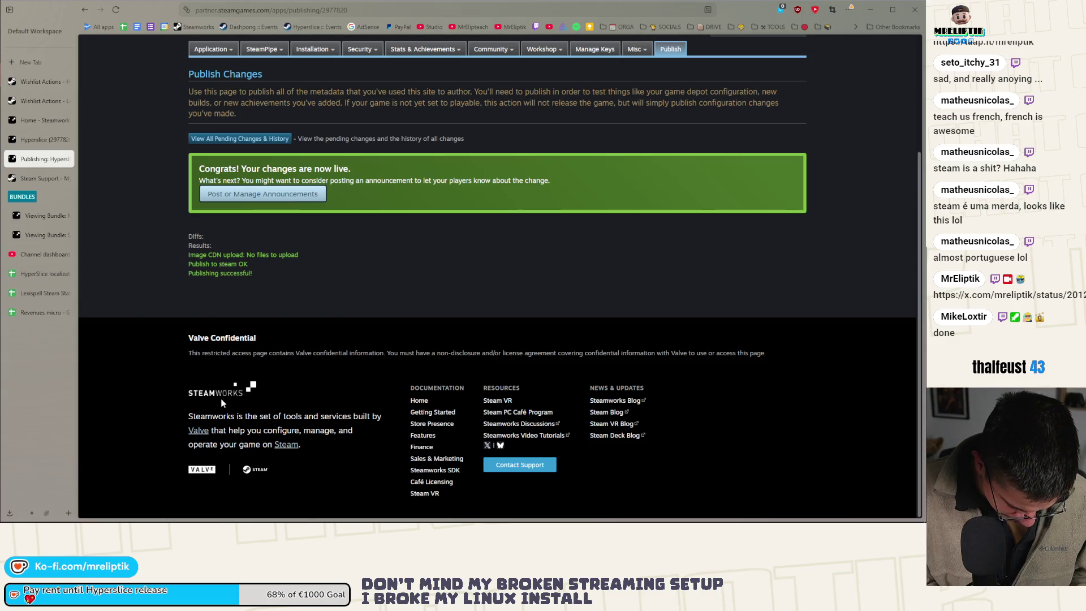
key("ctrl+shift+Tab")
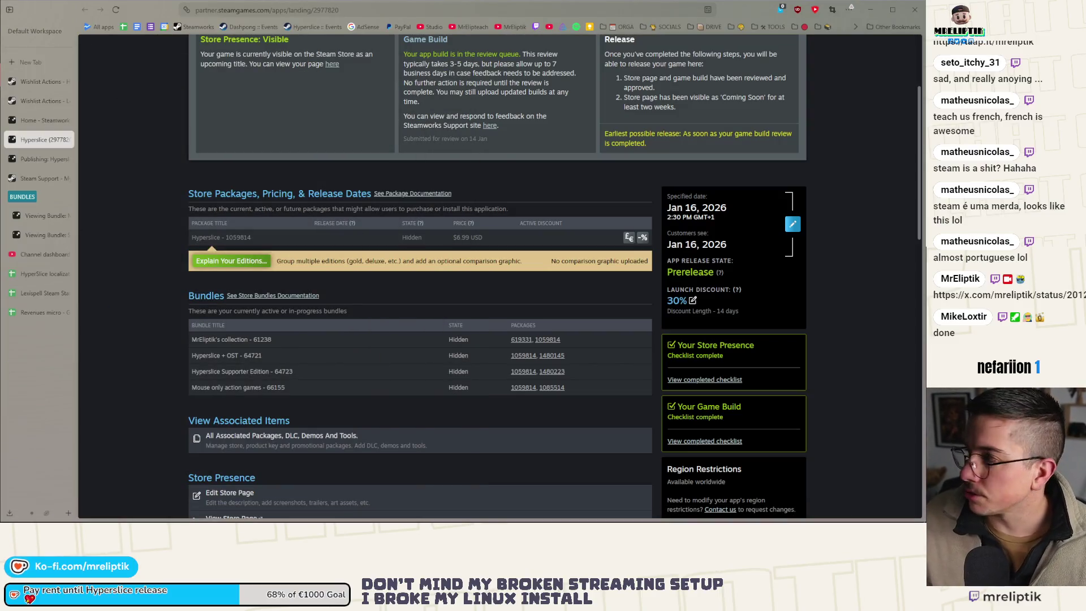
key("alt+Tab")
Maximize Discord and open the MrEliptik server's #-eliptiknews channel.
double_click(368, 126)
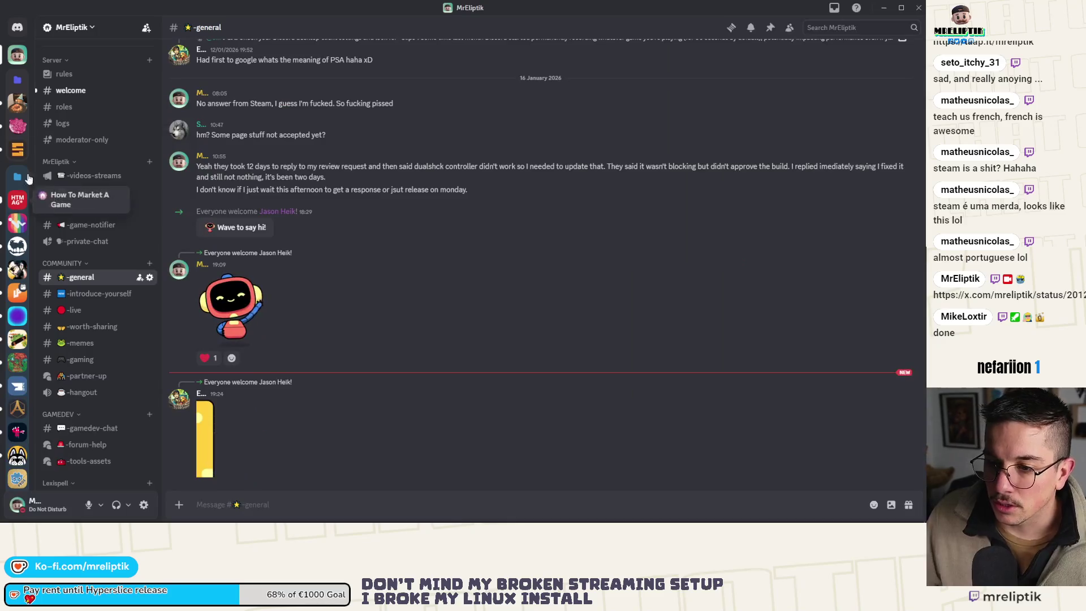
left_click(64, 74)
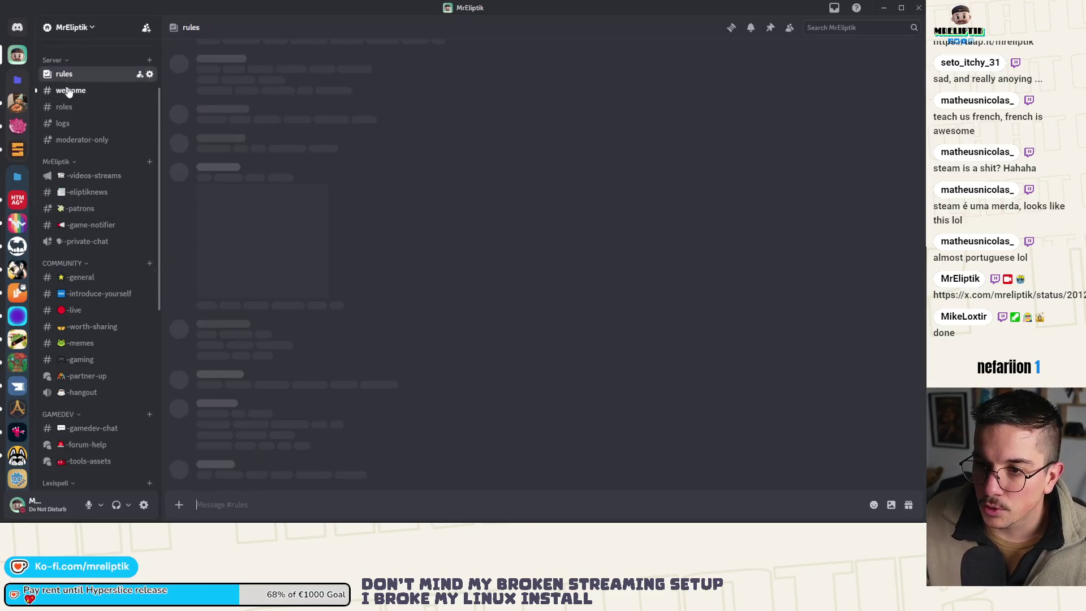
left_click(71, 90)
left_click(88, 191)
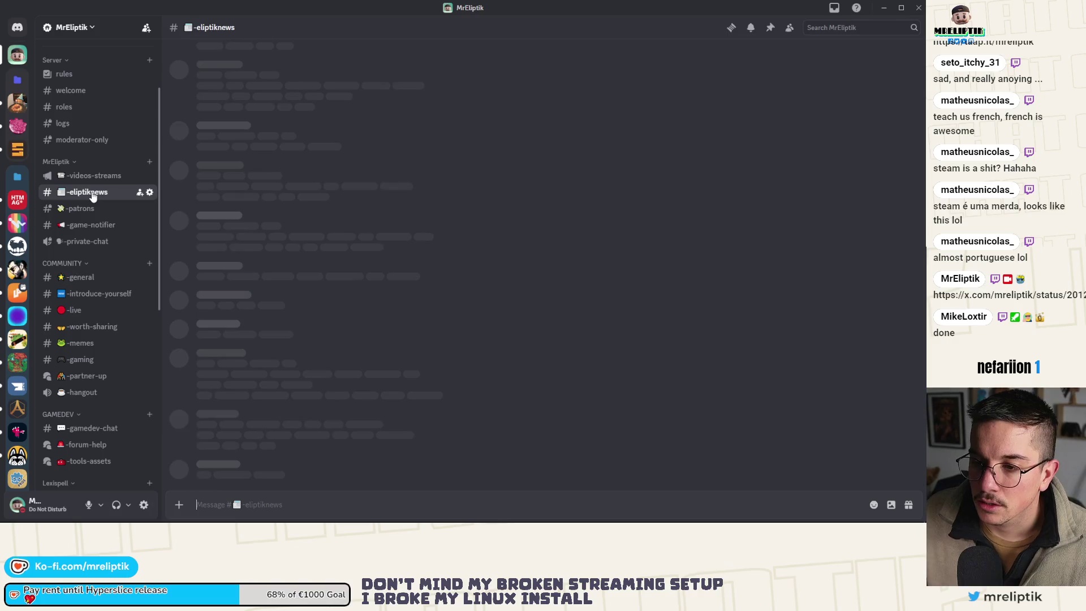
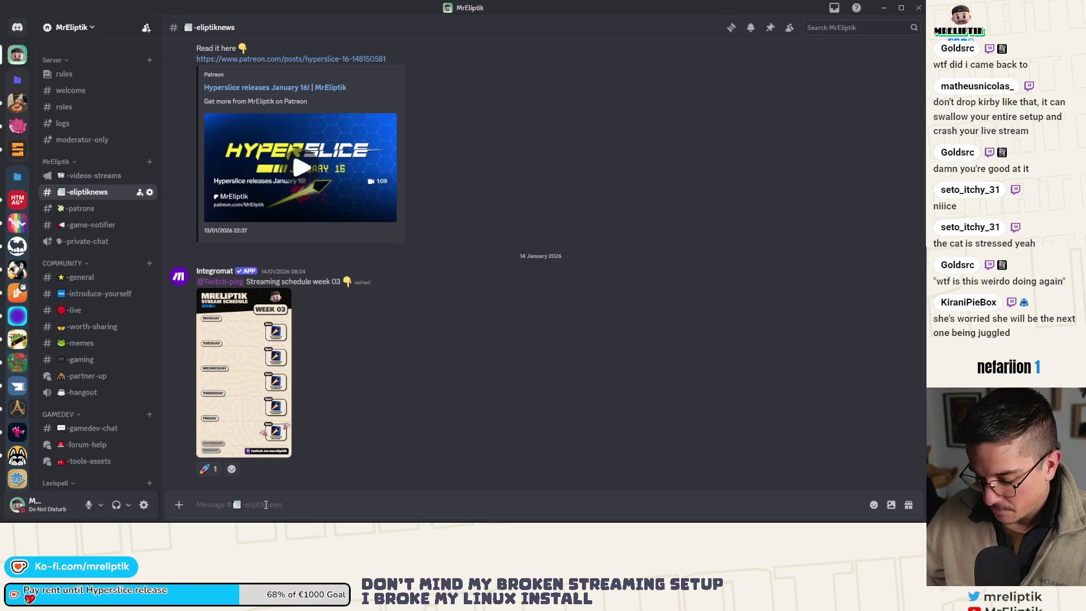
Write the eliptiknews draft: release is stuck in Steam review, no date known, updates promised.
key("Escape")
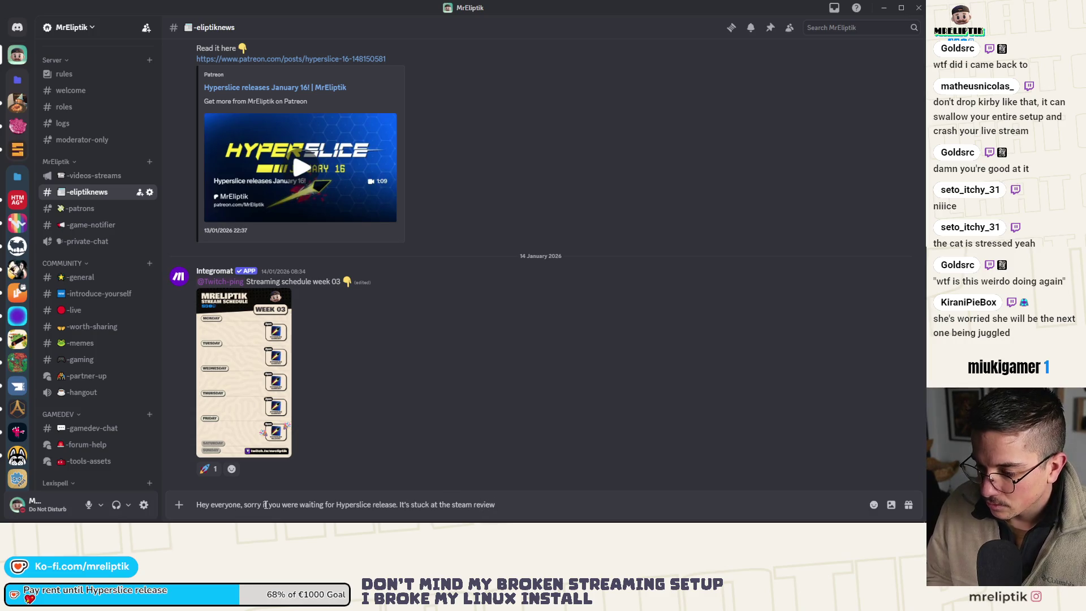
type("some bullsh")
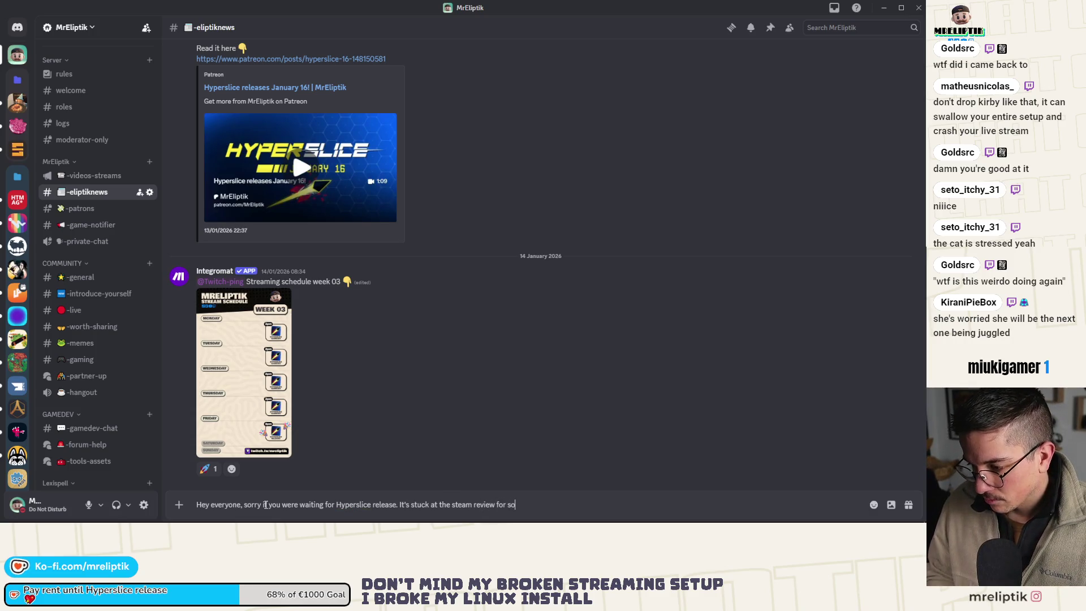
type("it stuff and t")
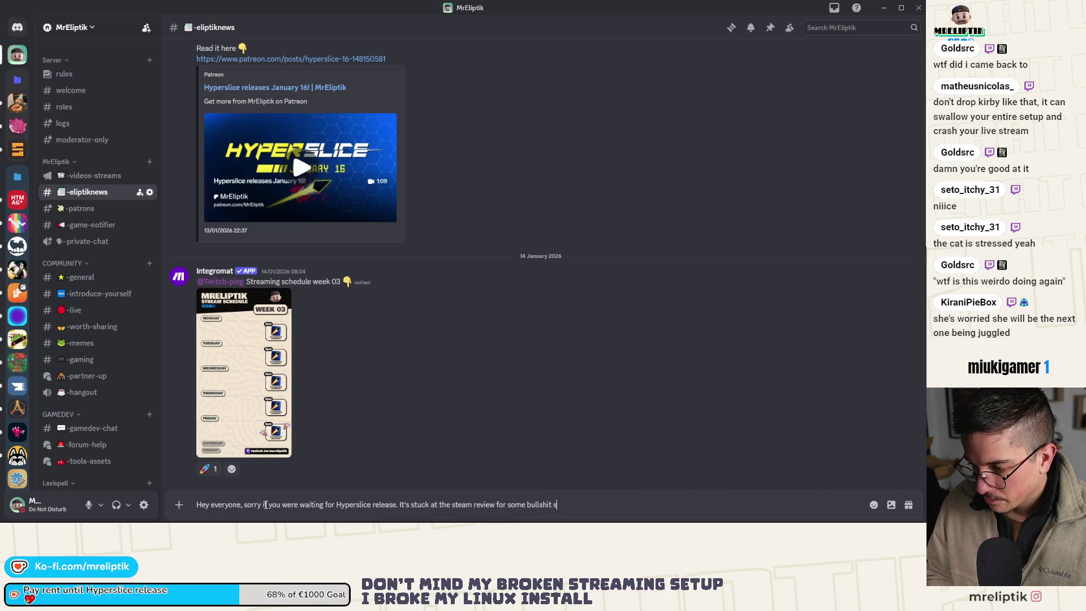
type("hey don't h")
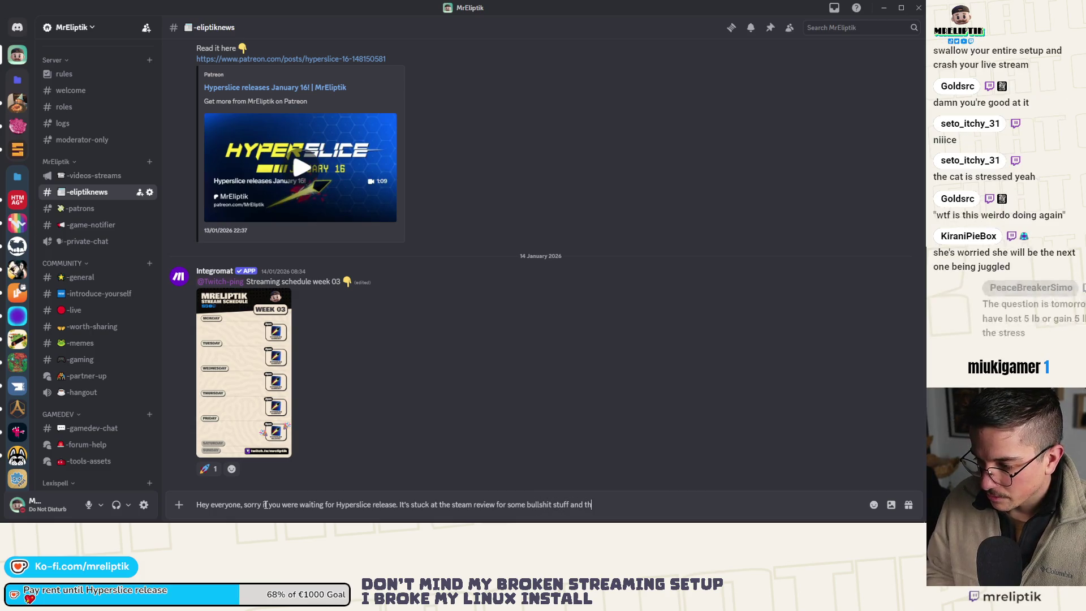
key("BackSpace")
type("answer. I don't")
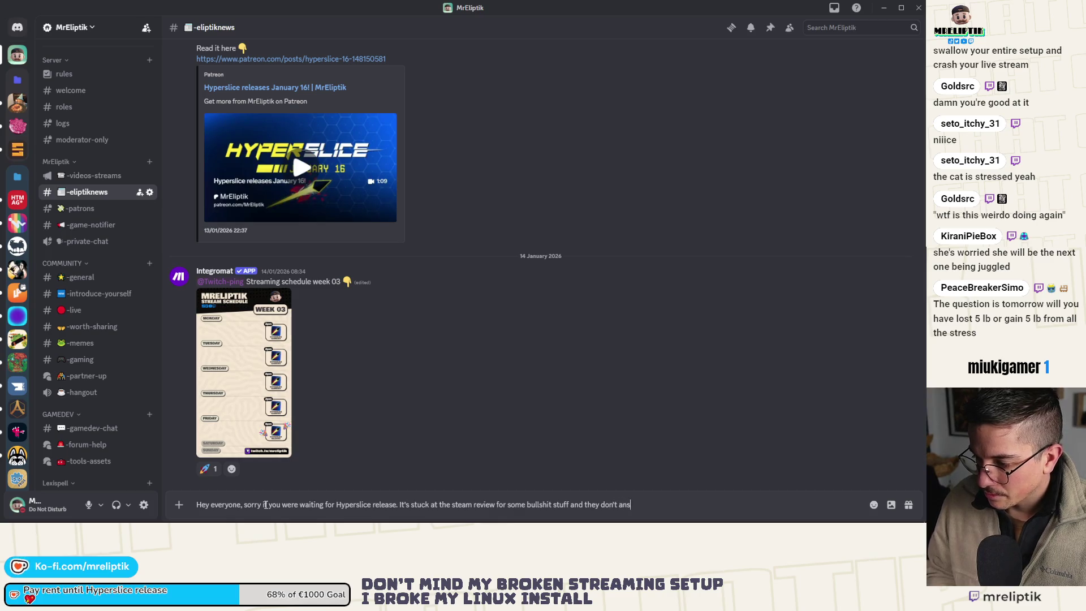
type(" know w")
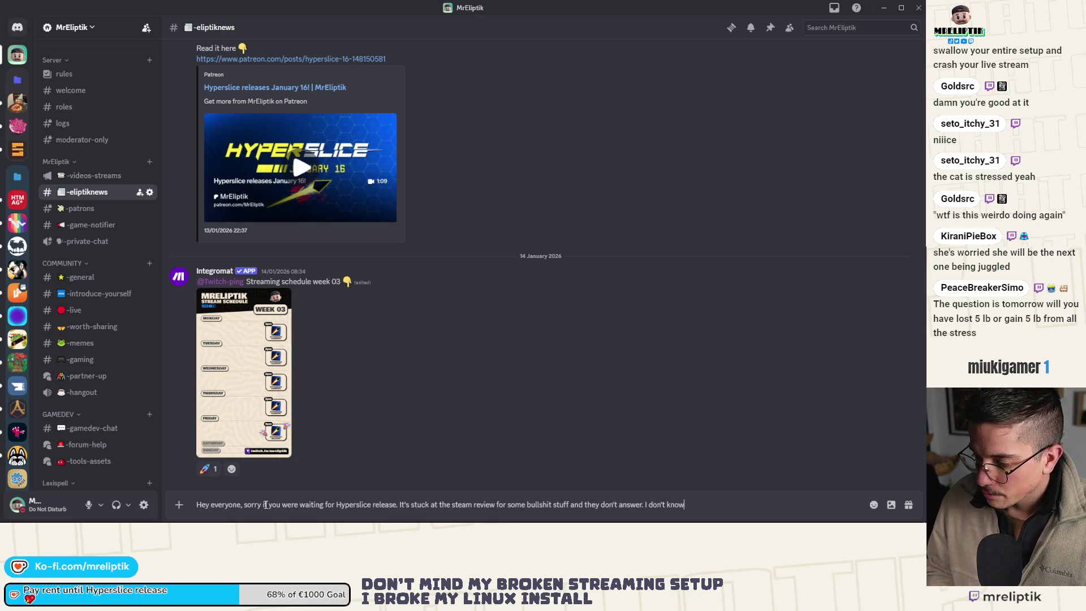
type("hen I'll be able to releas")
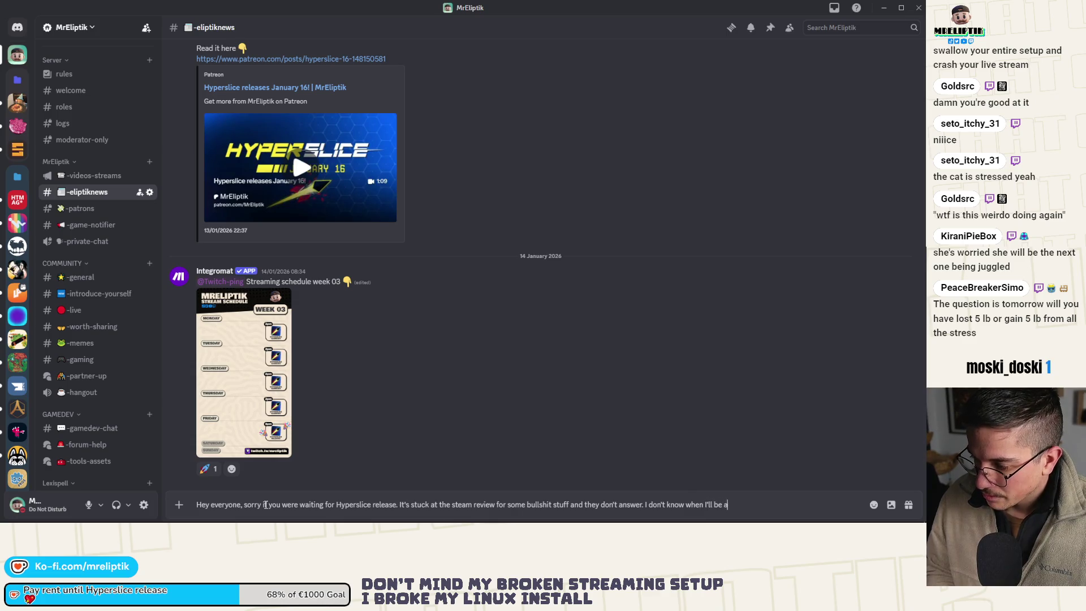
type("e.")
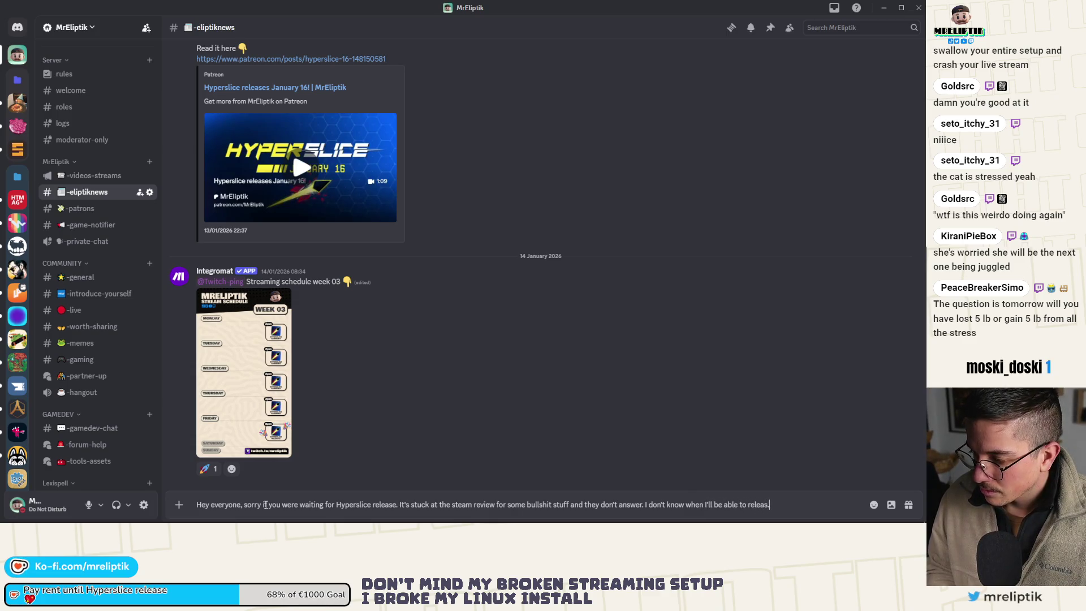
key("shift+Return")
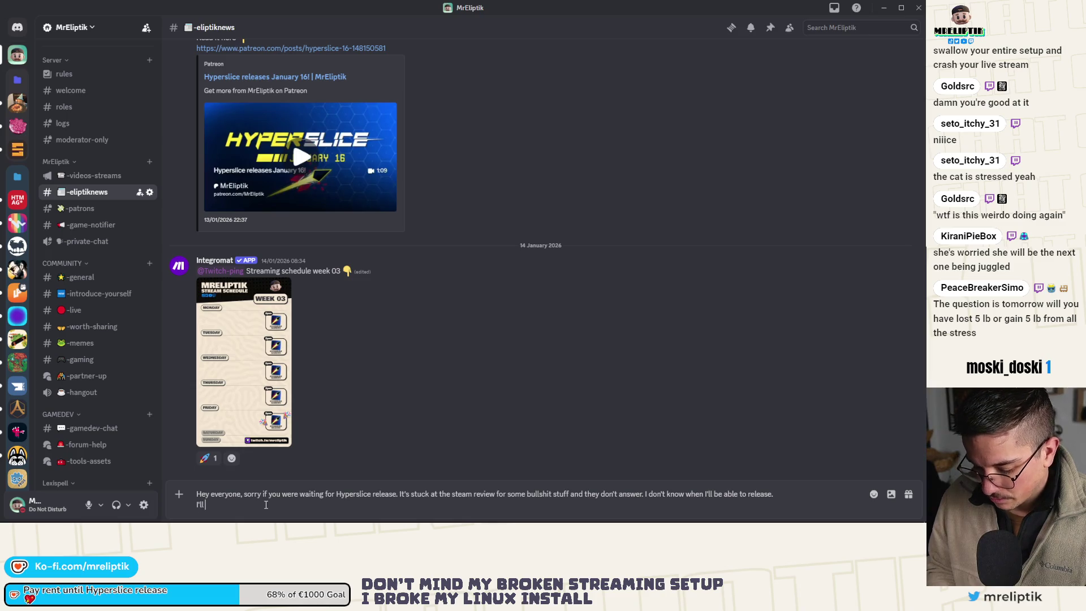
type("keep you pos")
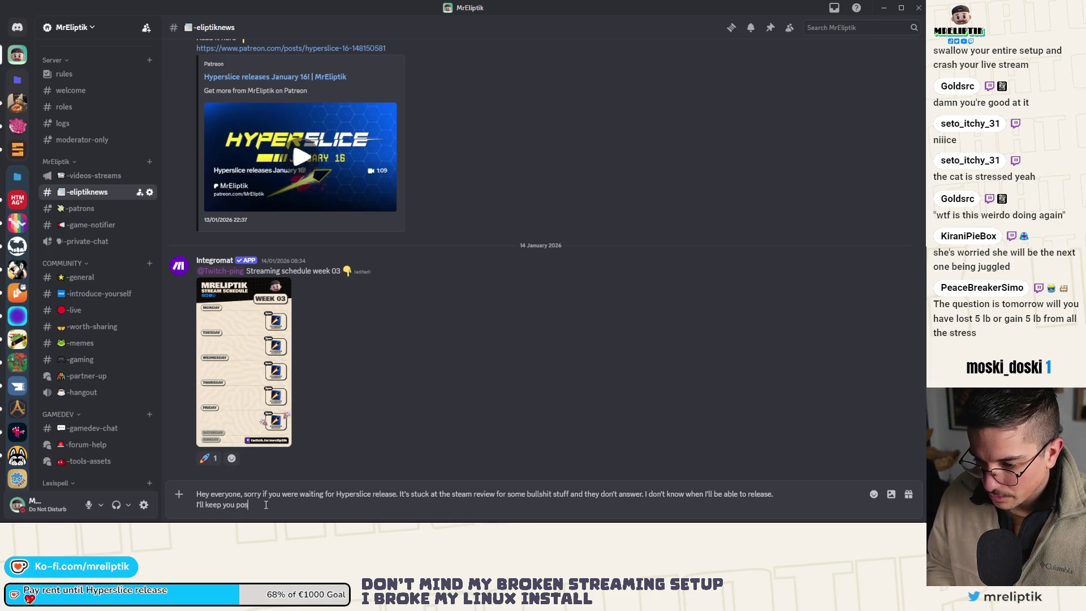
type("ted as soo")
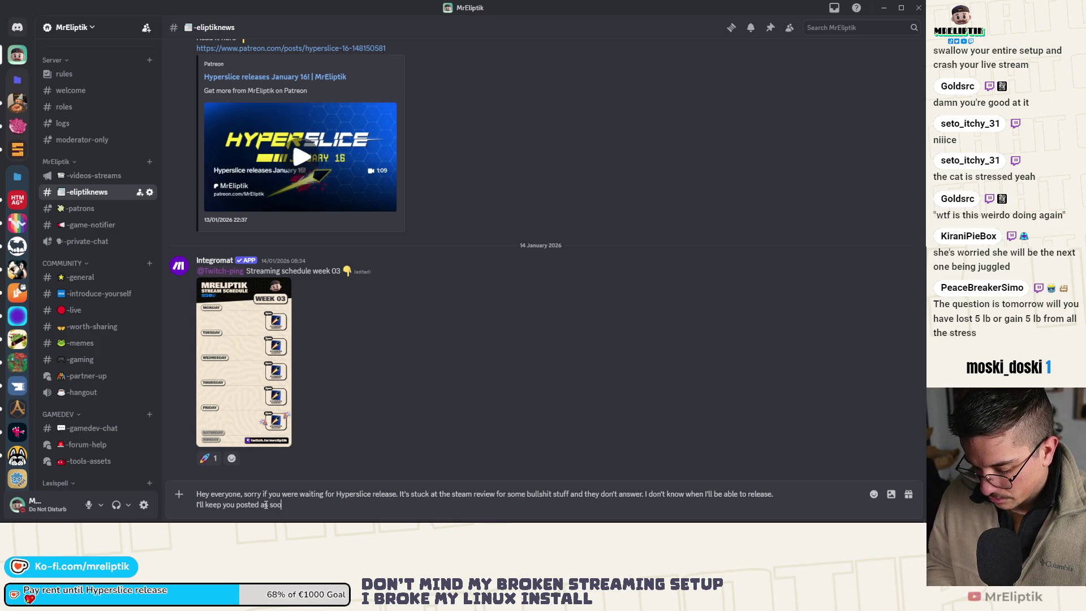
type("n as I know more")
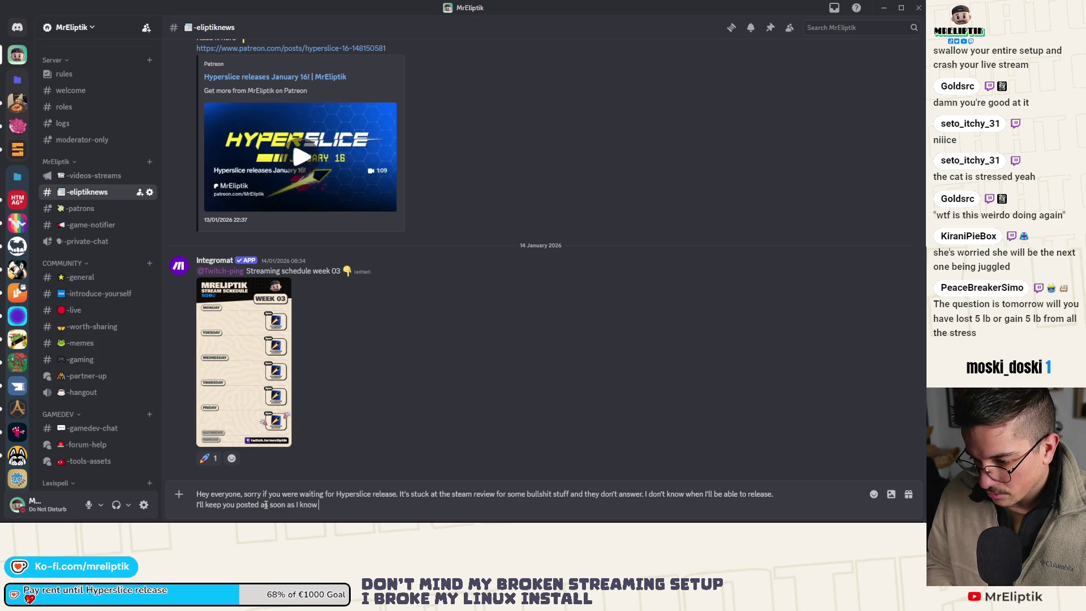
key("shift+Return")
key("shift+Return")
type("I'll stay")
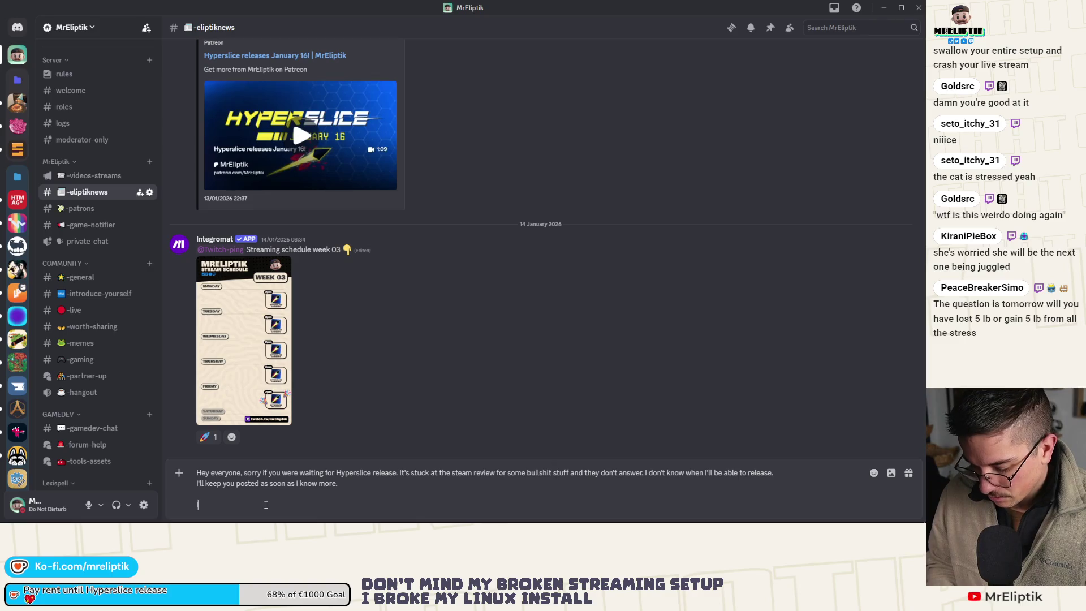
type(" up ")
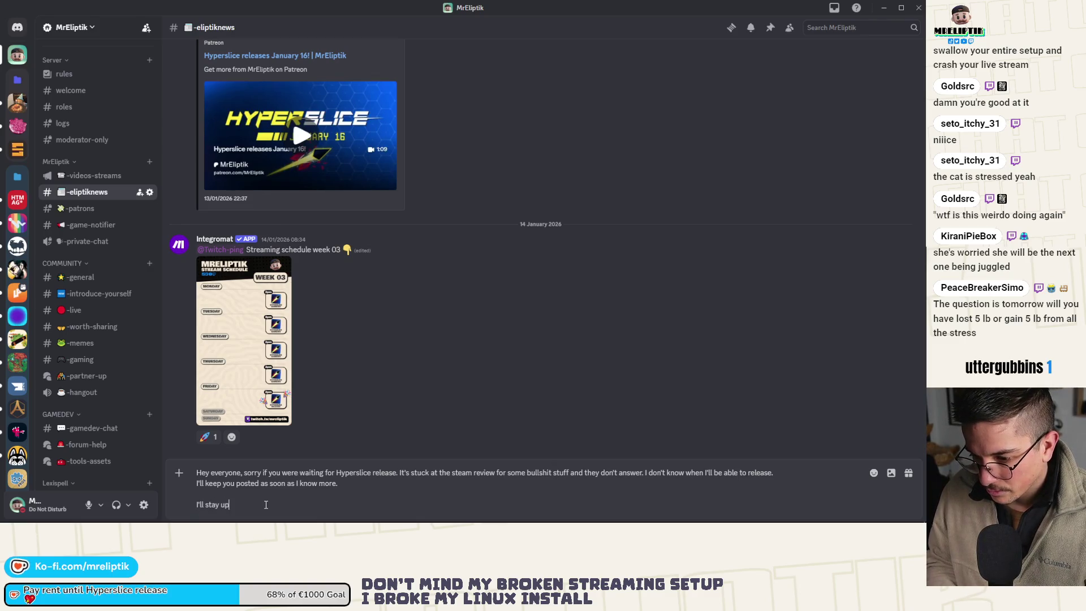
type("lat")
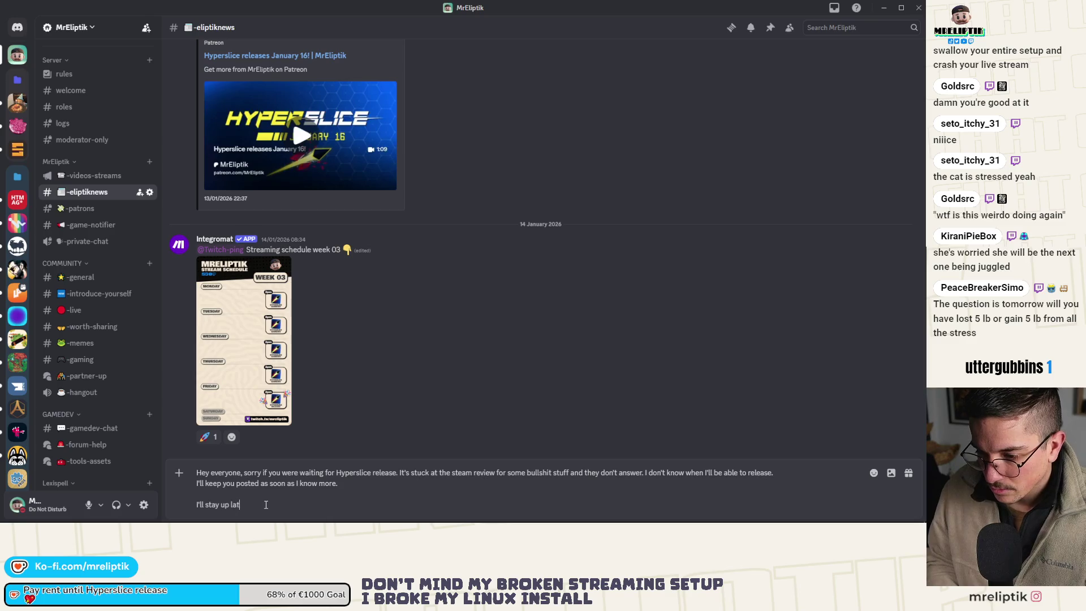
type("e in case they a")
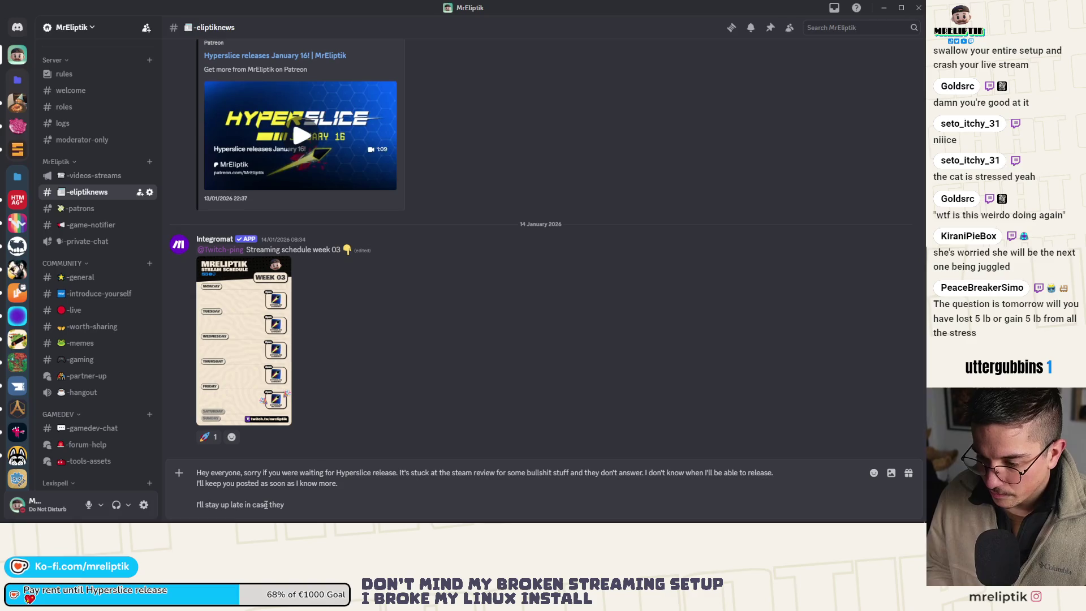
type("llow releasing ")
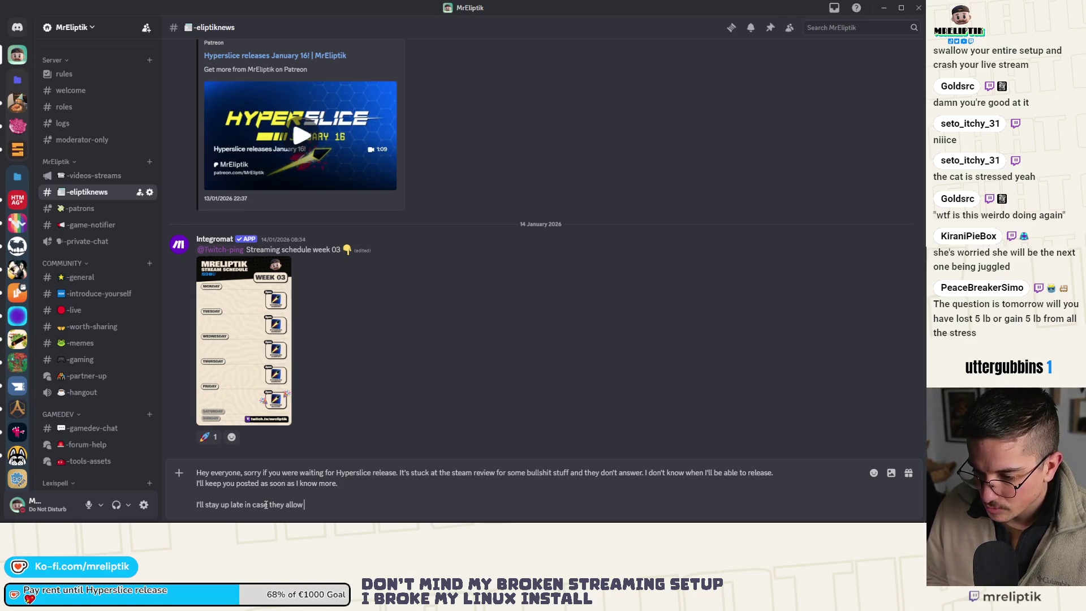
type("today, ")
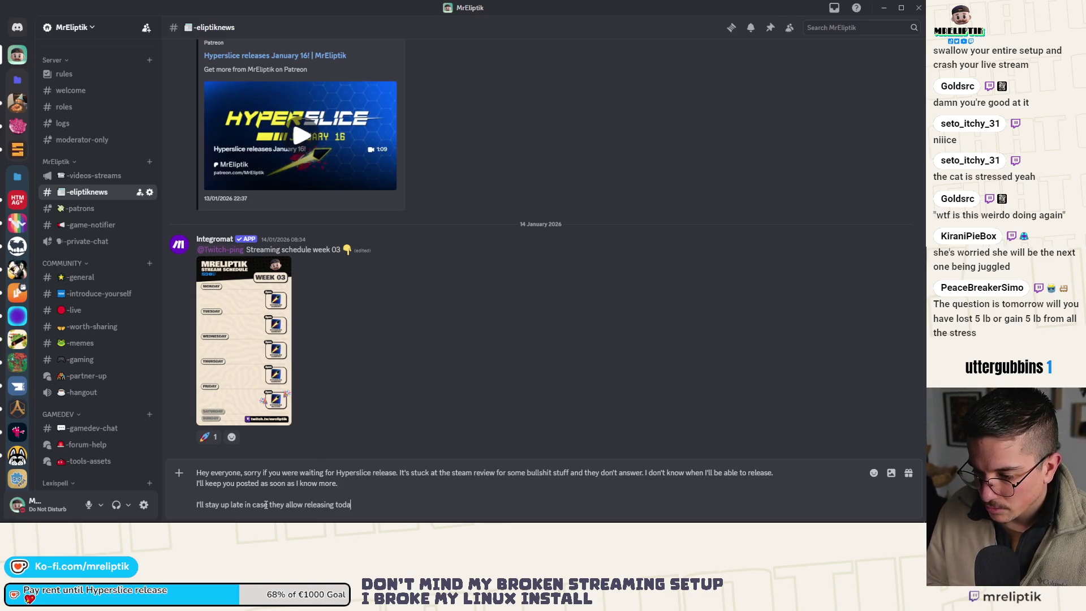
type("othersi")
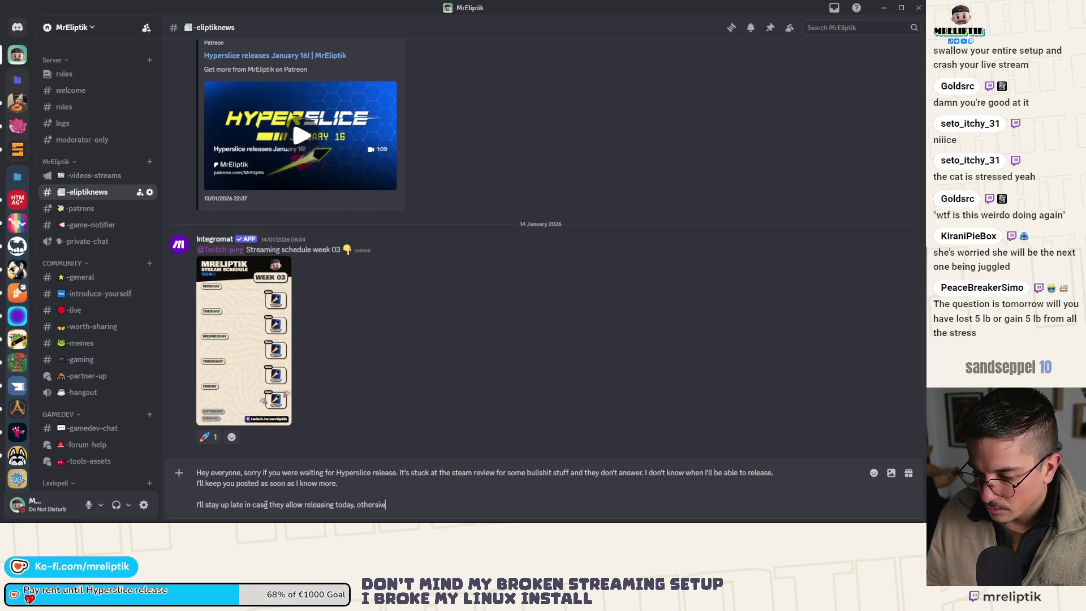
Add that the release may slip to next week, and ask readers to wishlist.
key("BackSpace")
type("wise it'll ")
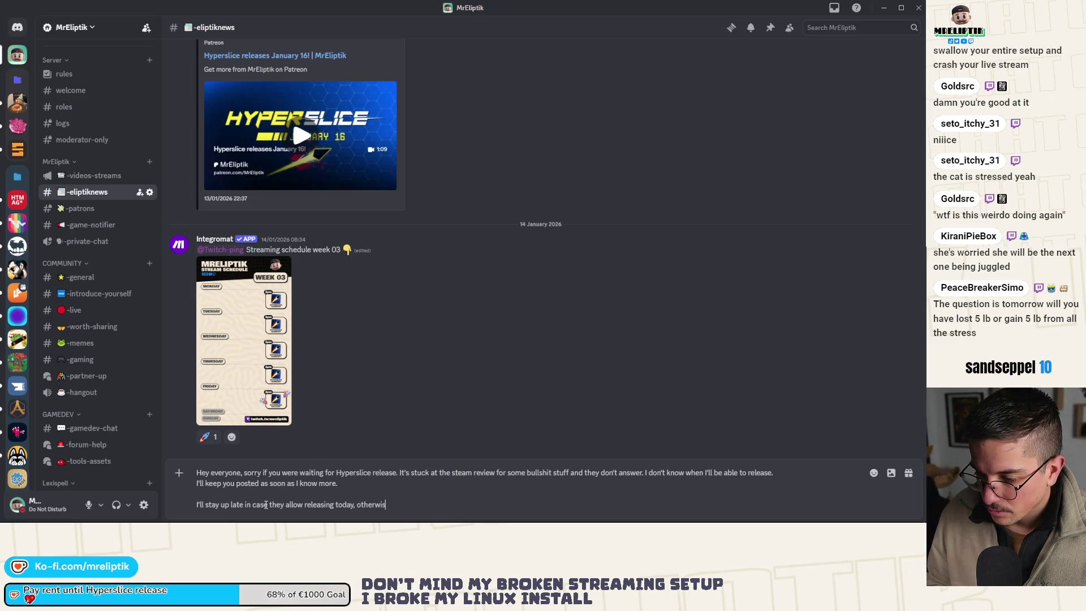
type("have to wait f")
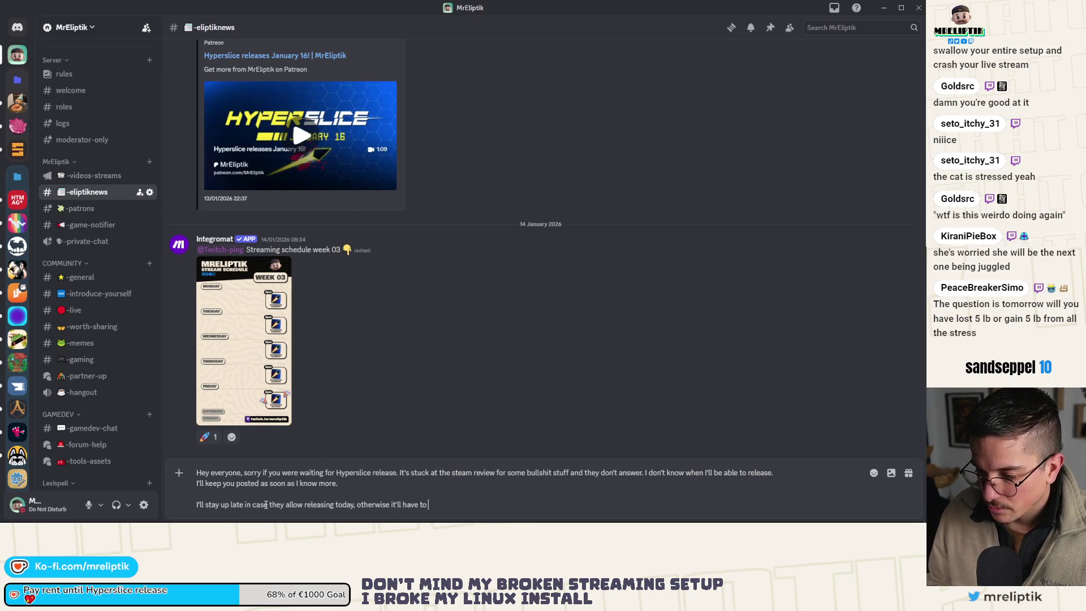
type("or next week but ")
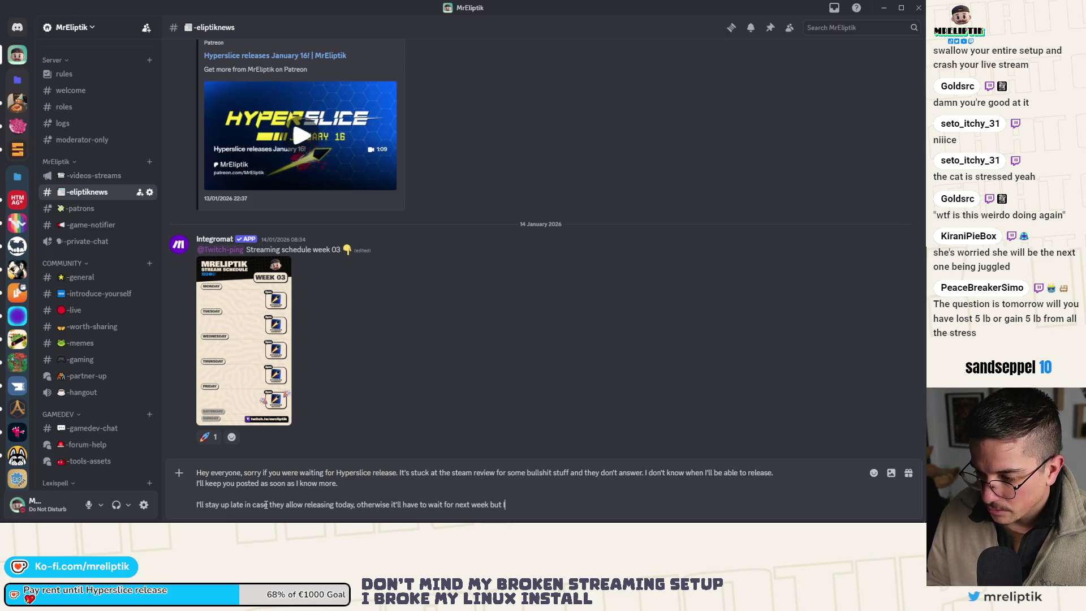
type("I have no idea whe")
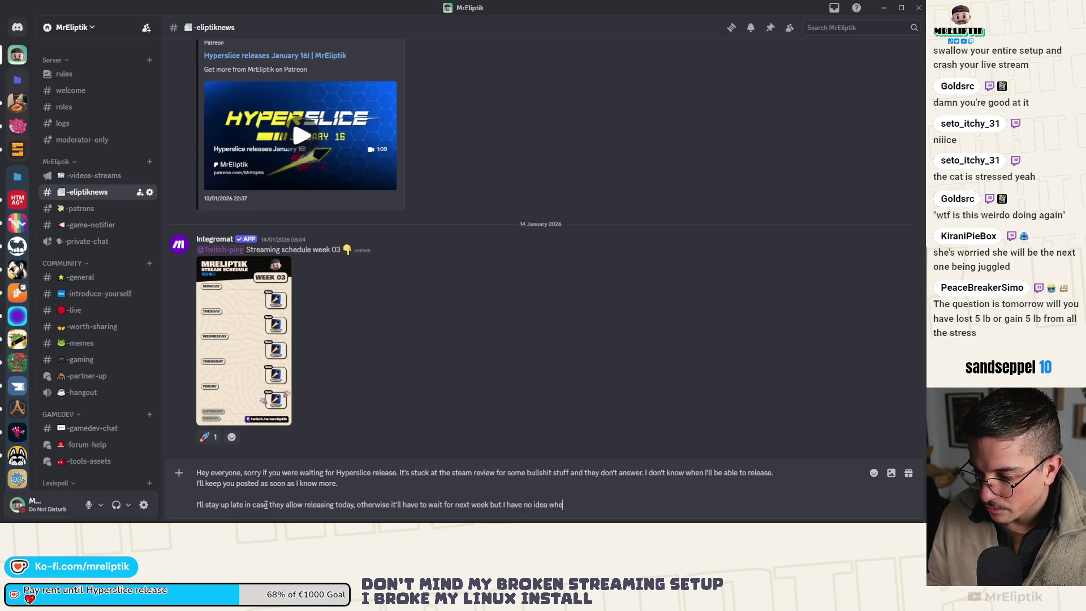
type("n.. This i")
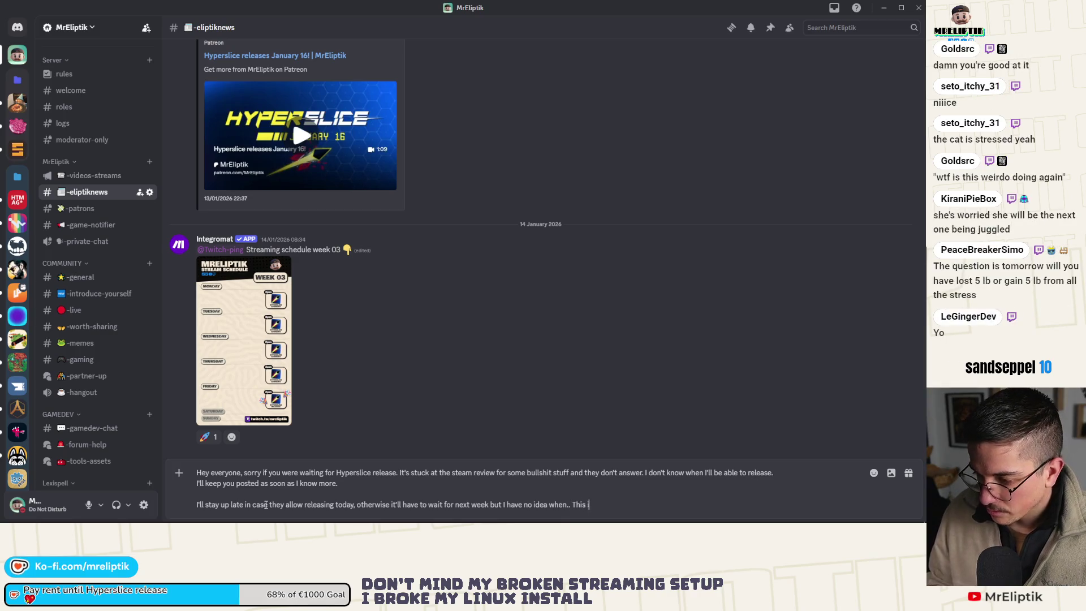
type("s n")
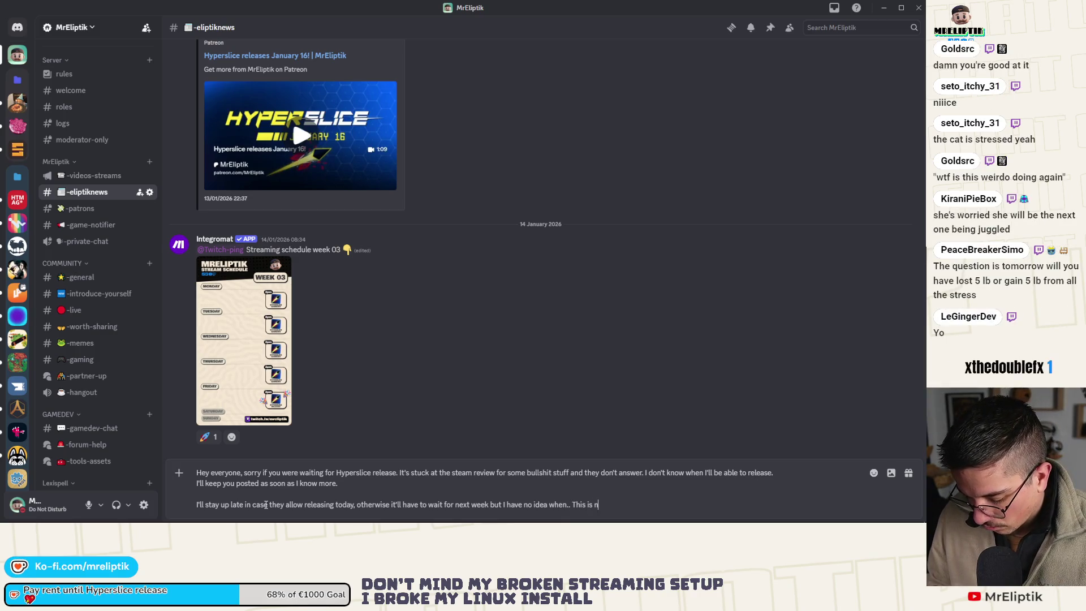
type("ot ideal at all so pelase")
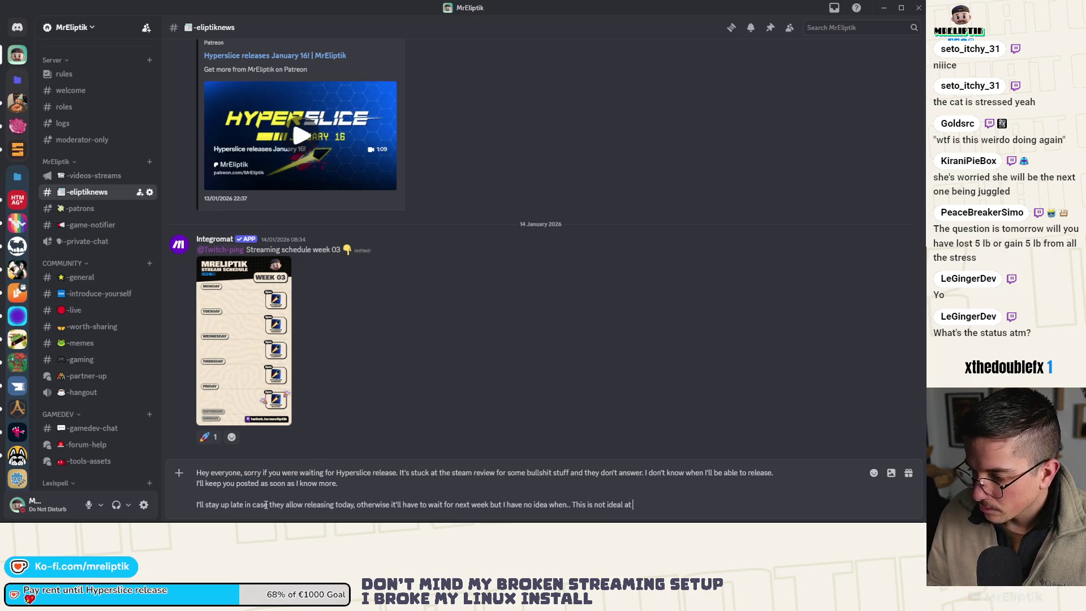
key("BackSpace")
key("BackSpace")
key("BackSpace")
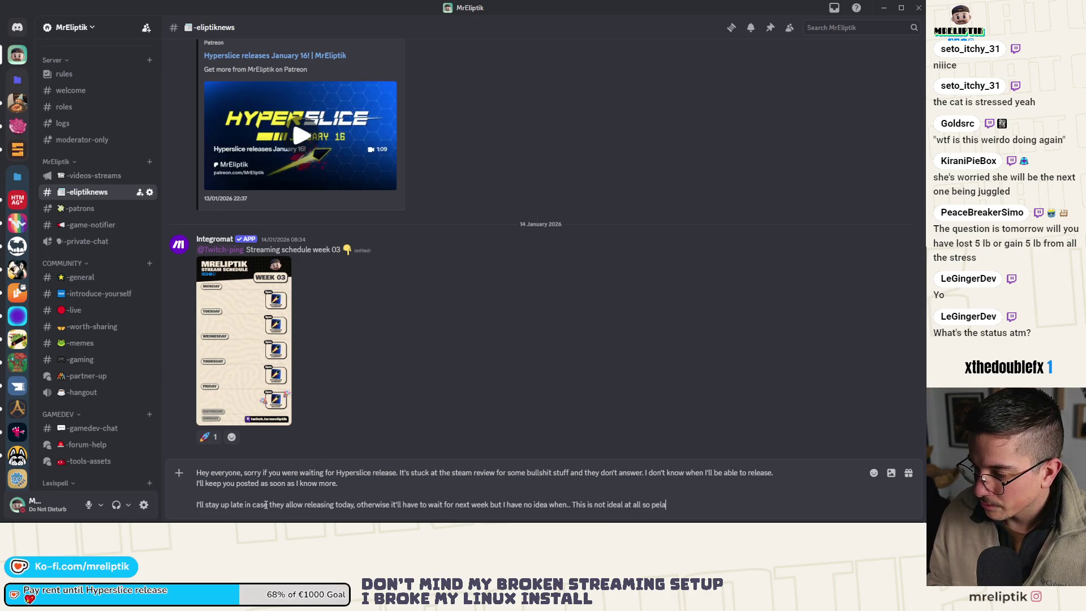
type("lease wishlsit if you did")
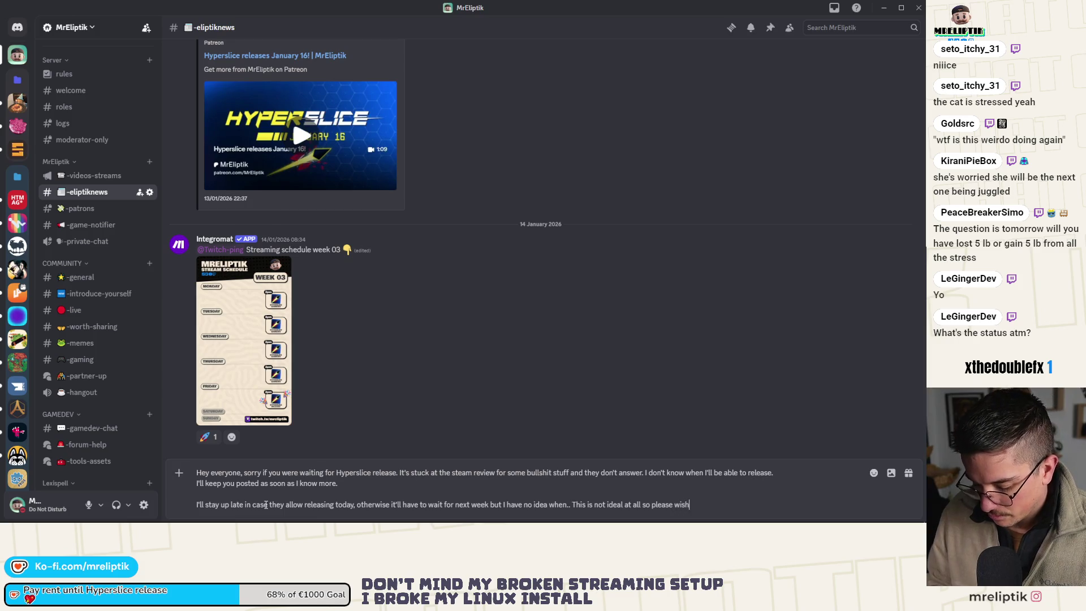
type("n't")
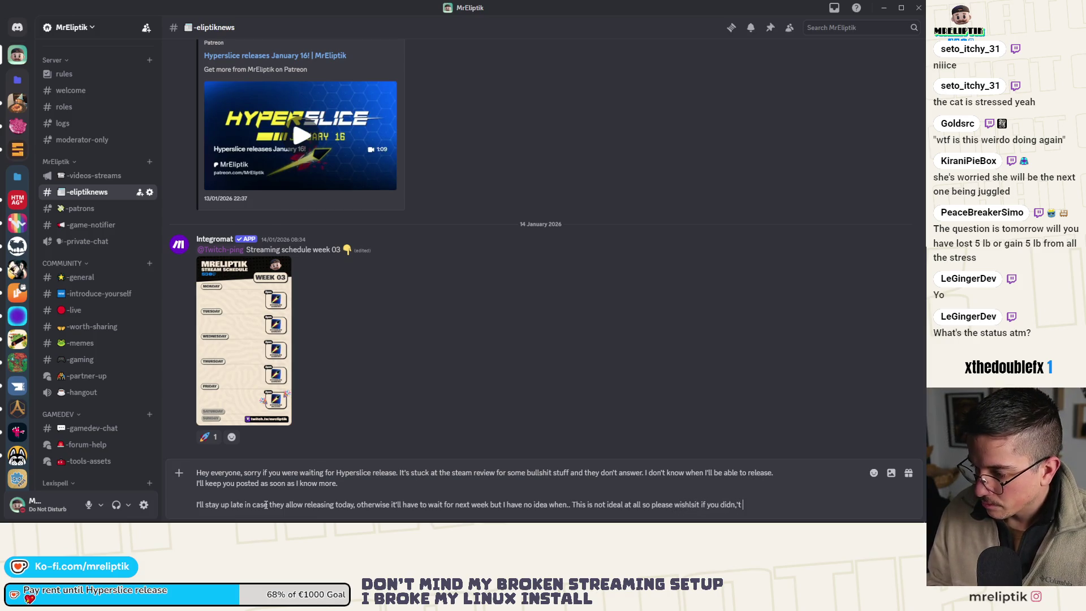
type(" already!")
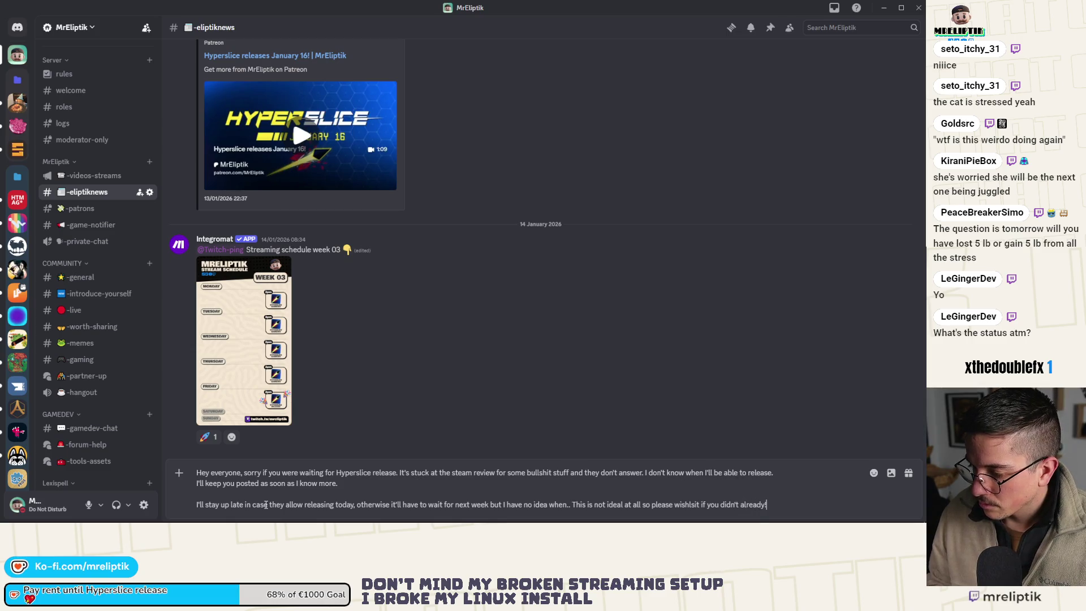
Add a line asking Twitter users to like the post tagging Steam, pasting the X link.
key("shift+Return")
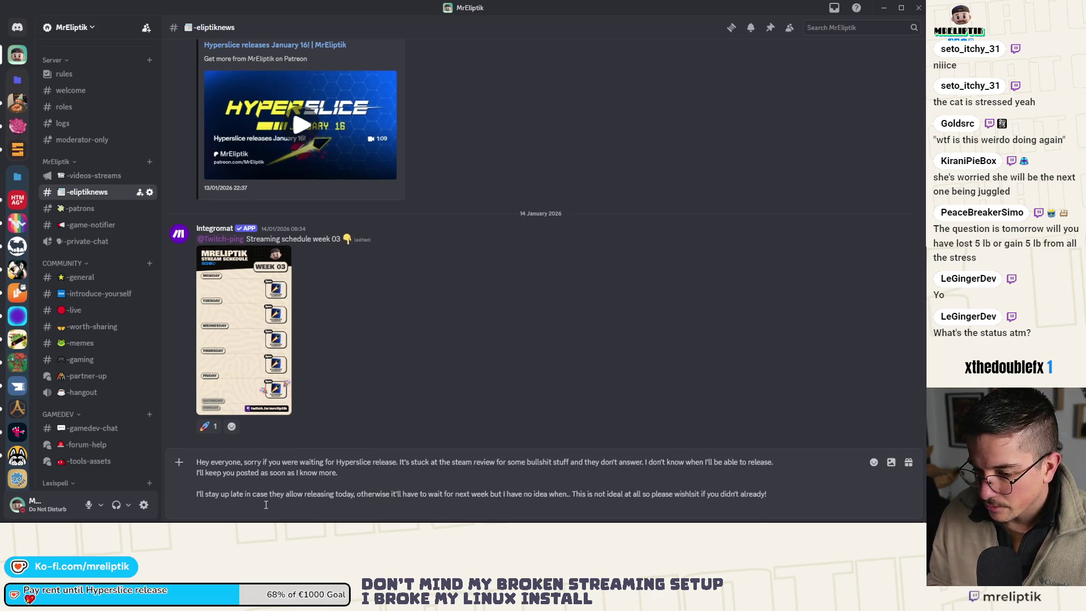
type("If you have twitt")
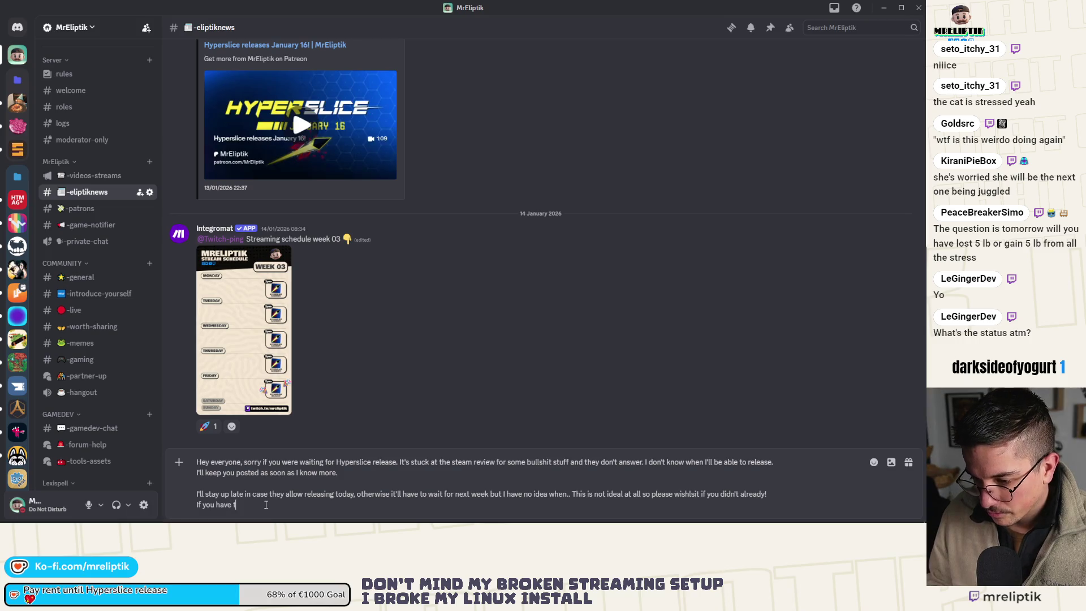
type("er, you can l")
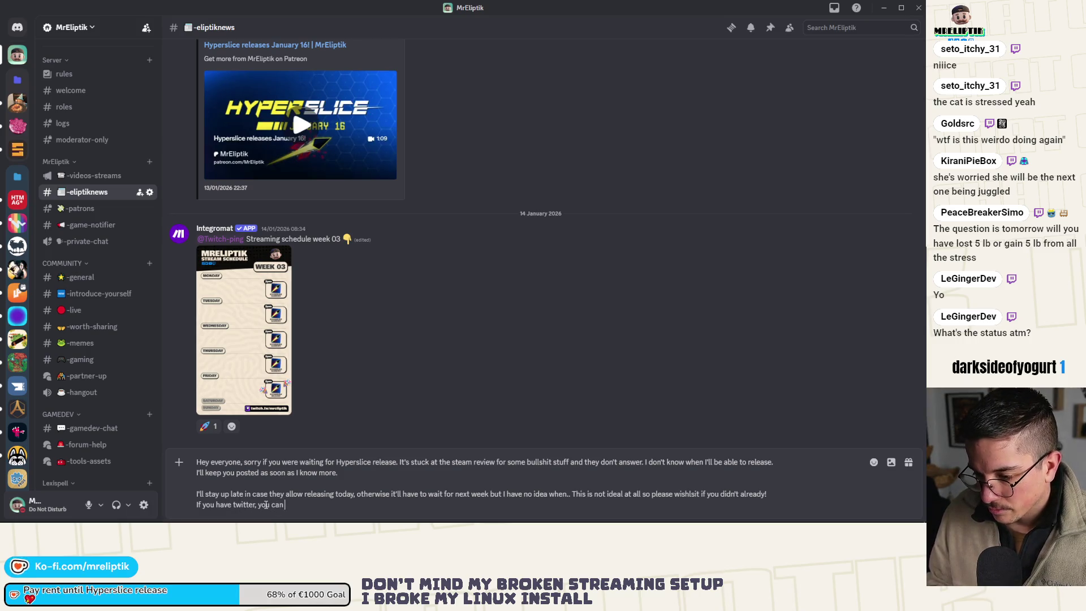
type("ike ")
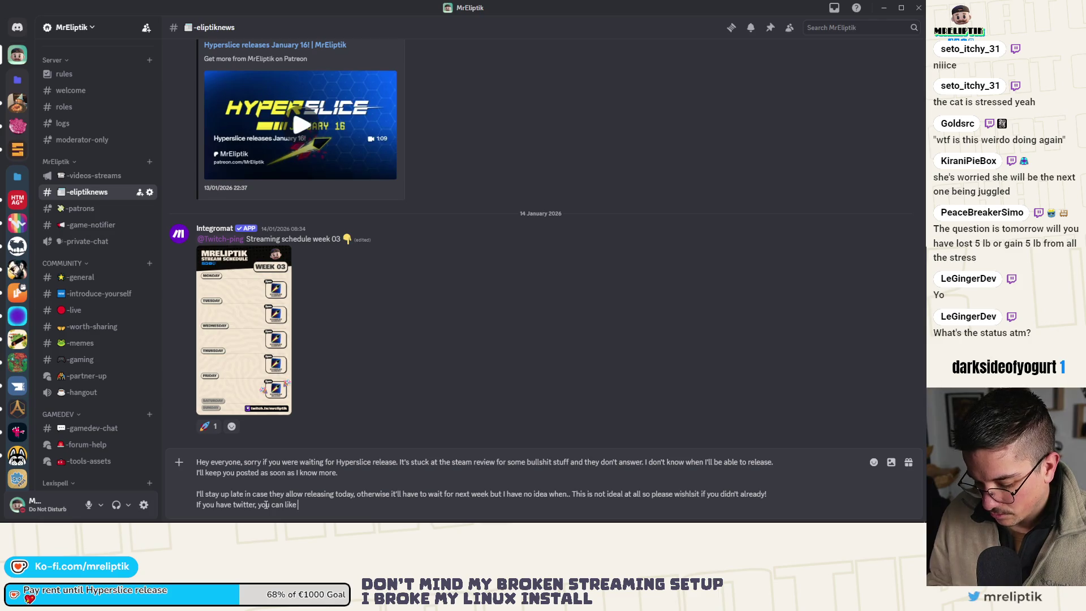
type("my post where I ")
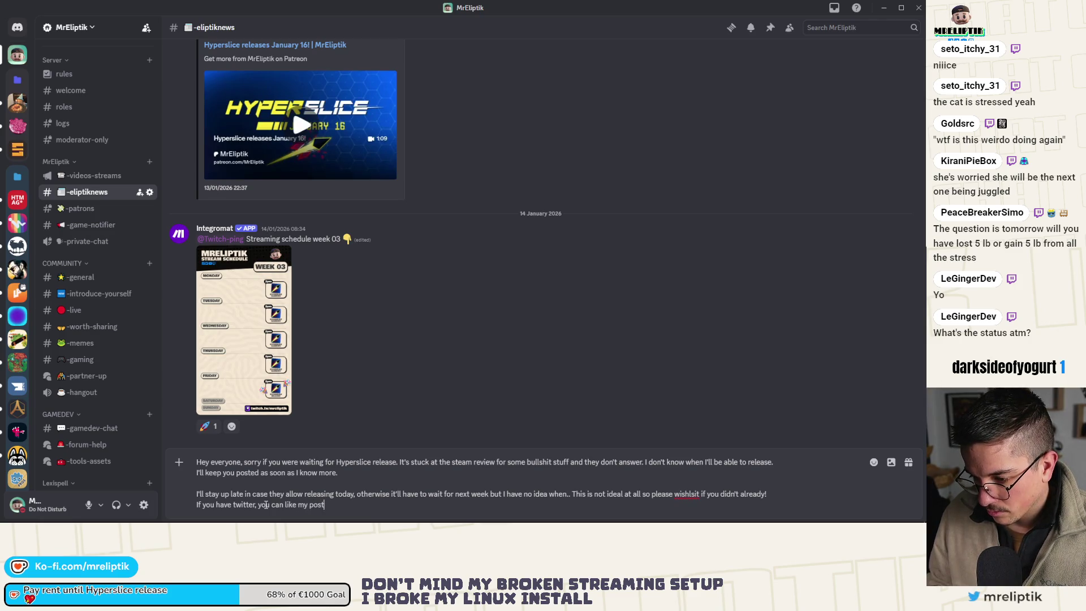
type("tagged Steam")
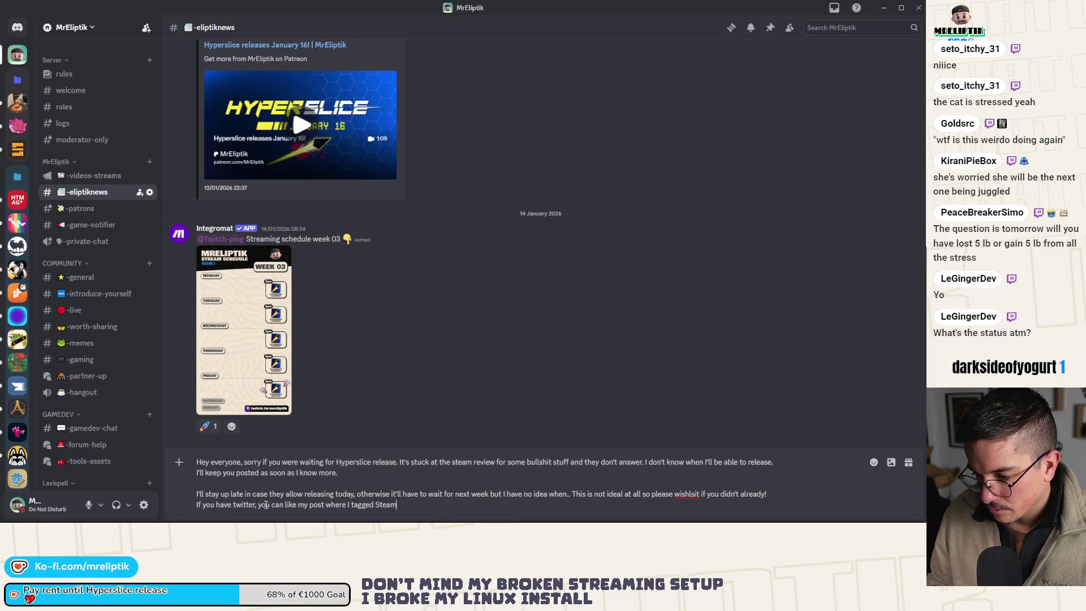
type(". We never kn")
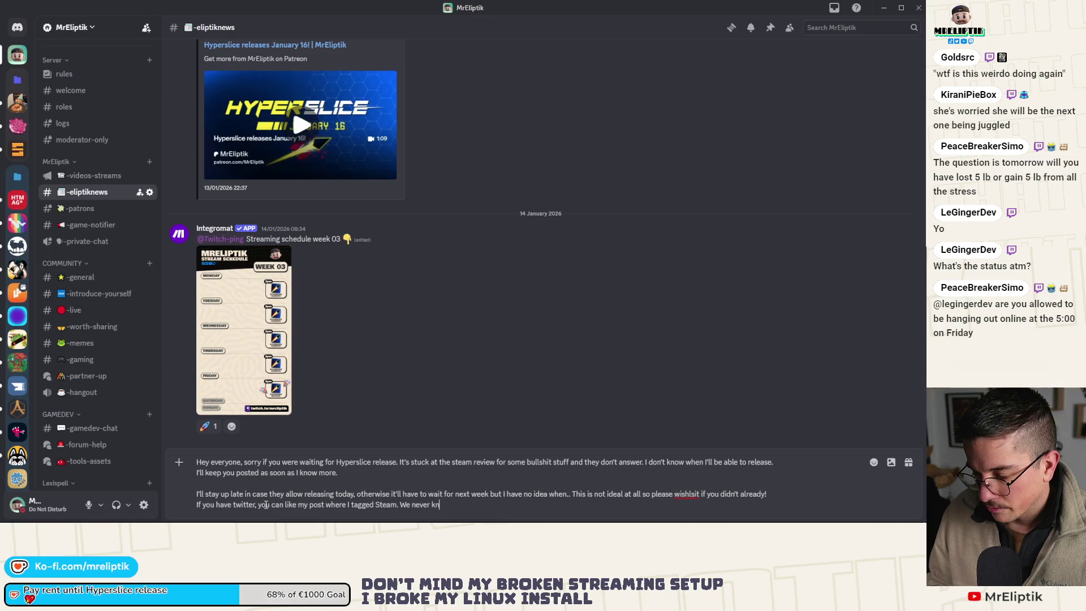
type("ow...")
key("ctrl+v")
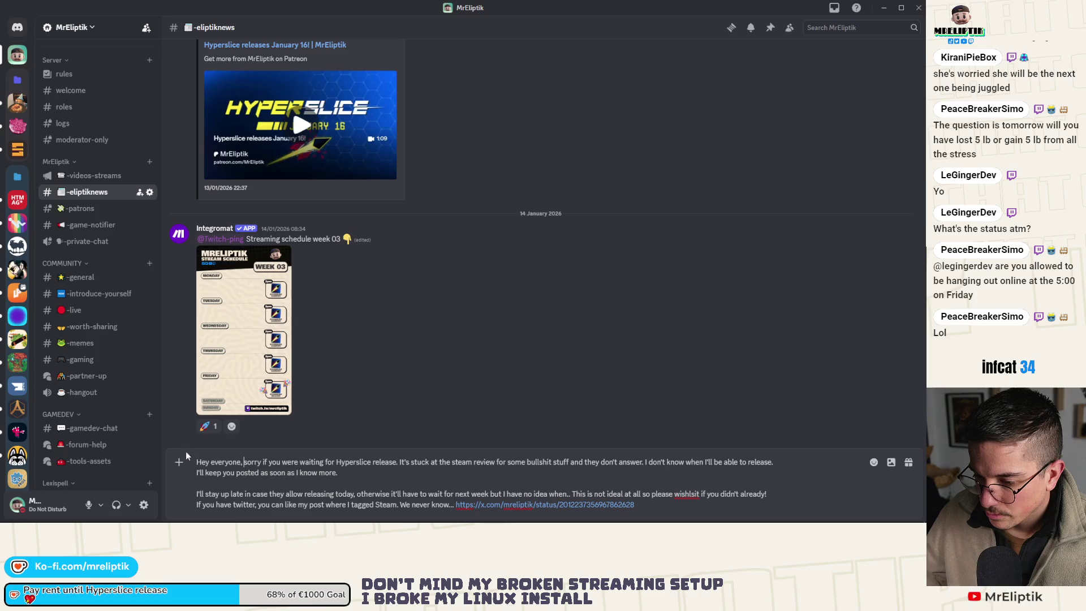
double_click(220, 462)
key("BackSpace")
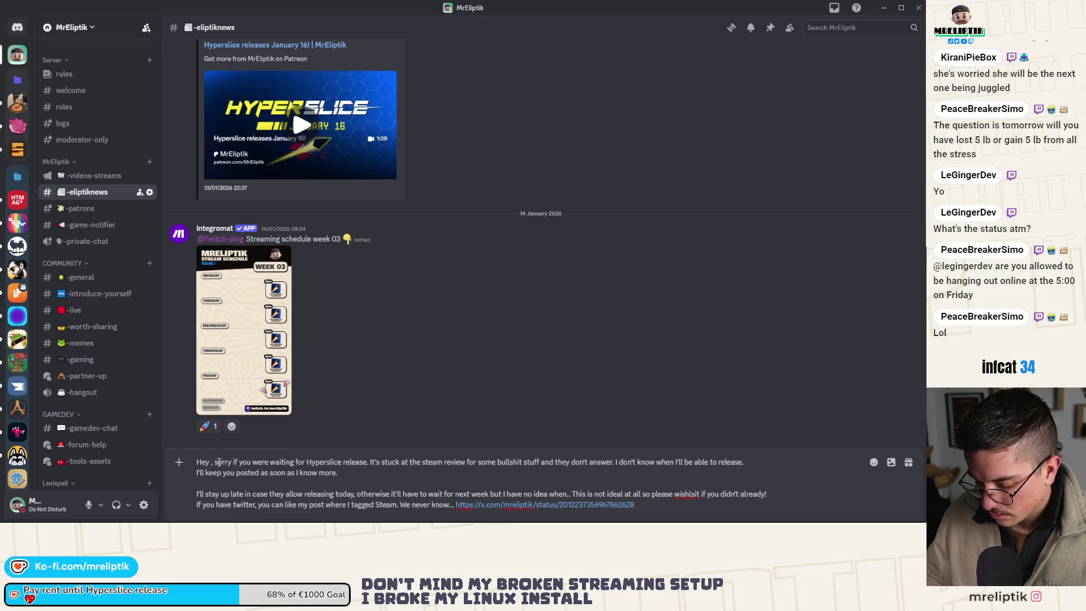
key("BackSpace")
type("@")
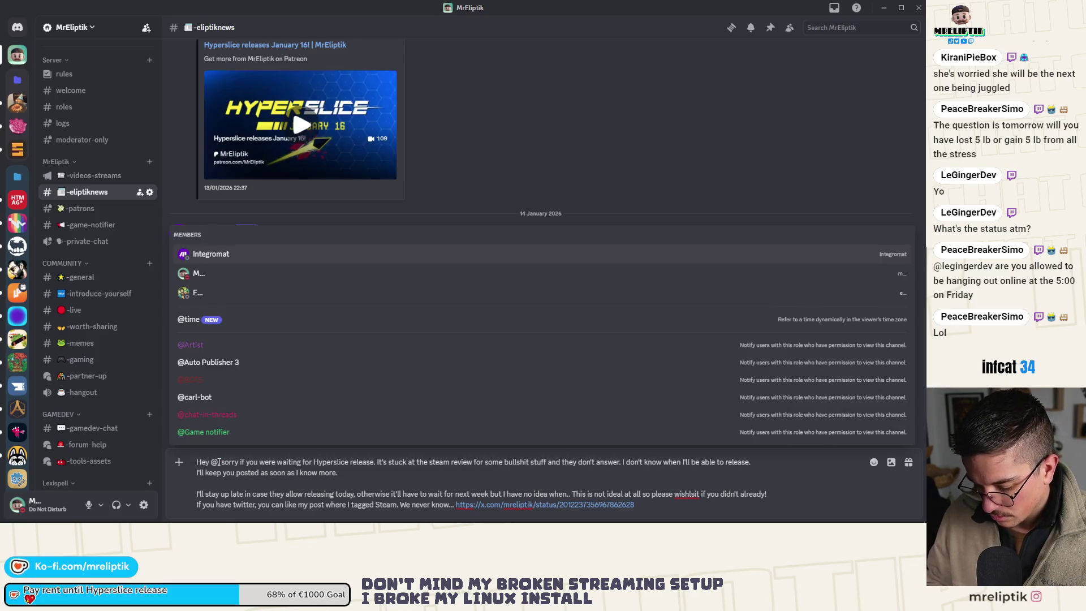
type("ever")
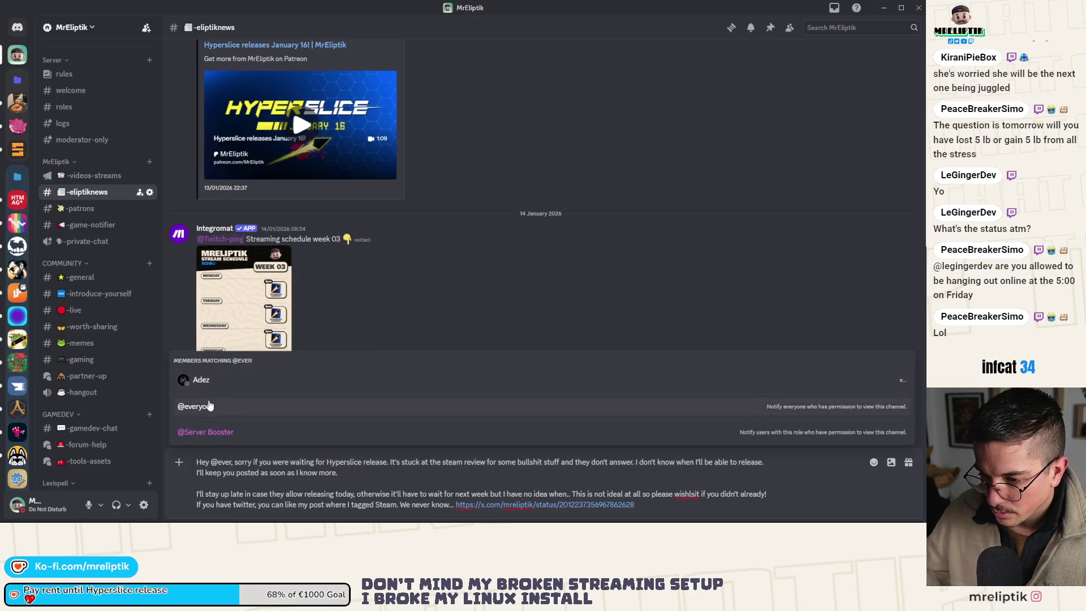
left_click(210, 405)
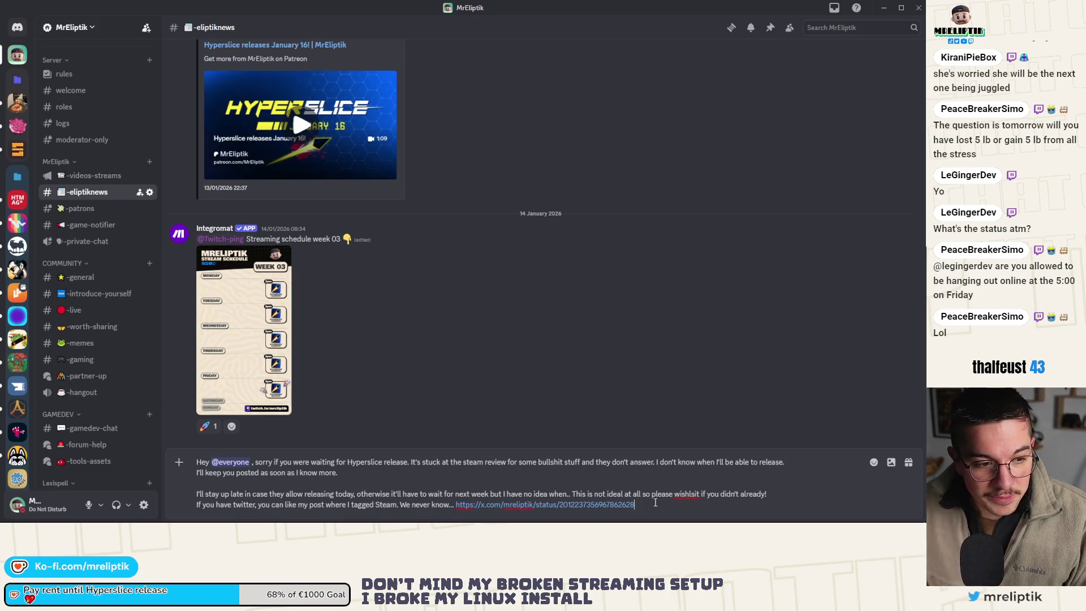
key("Return")
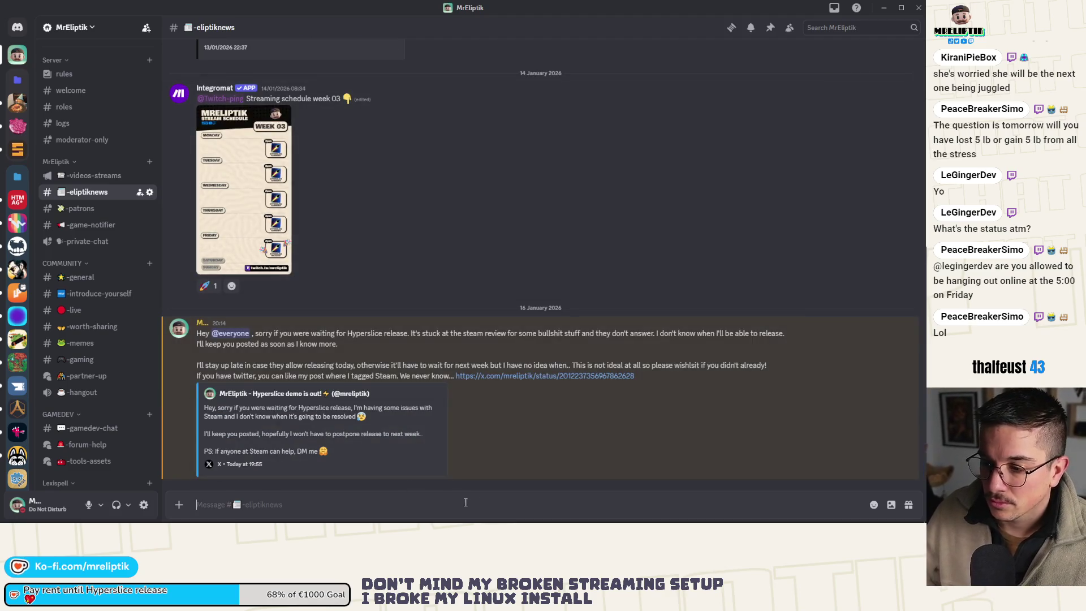
Copy the posted announcement text and switch to the Hyperslice Steamworks page.
mouse_move(649, 375)
left_mouse_down()
mouse_move(311, 334)
mouse_move(196, 333)
left_mouse_up()
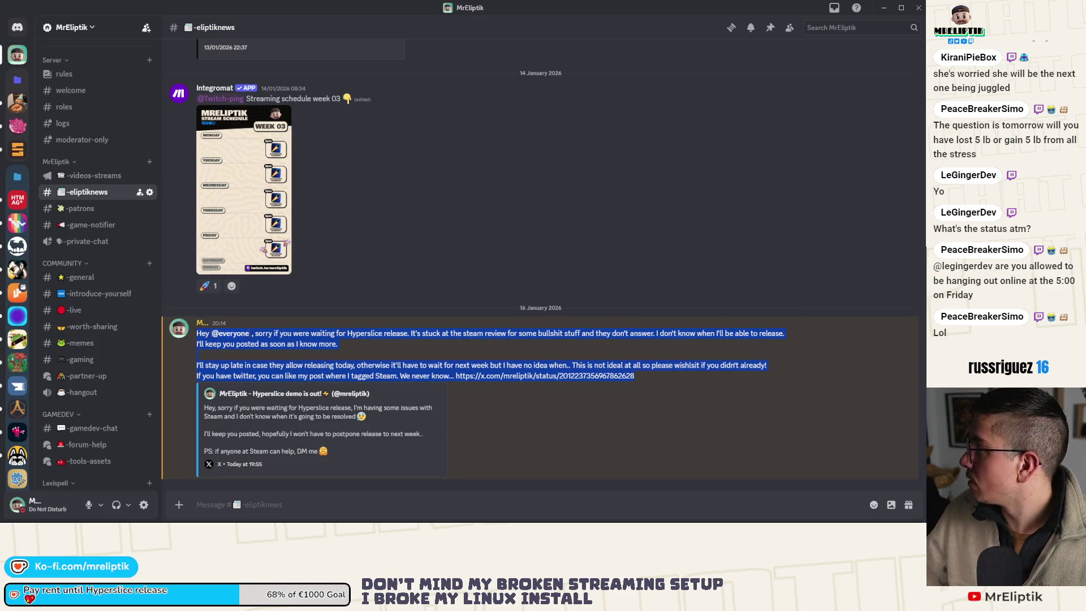
key("alt+Tab")
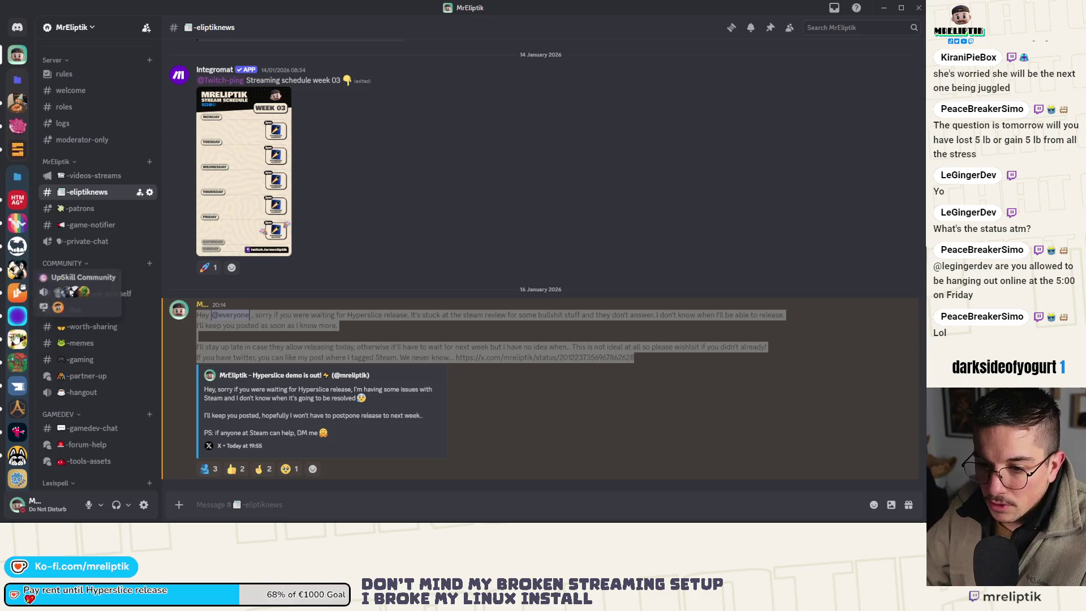
scroll(20, 411, "down", 3)
scroll(184, 236, "up", 3)
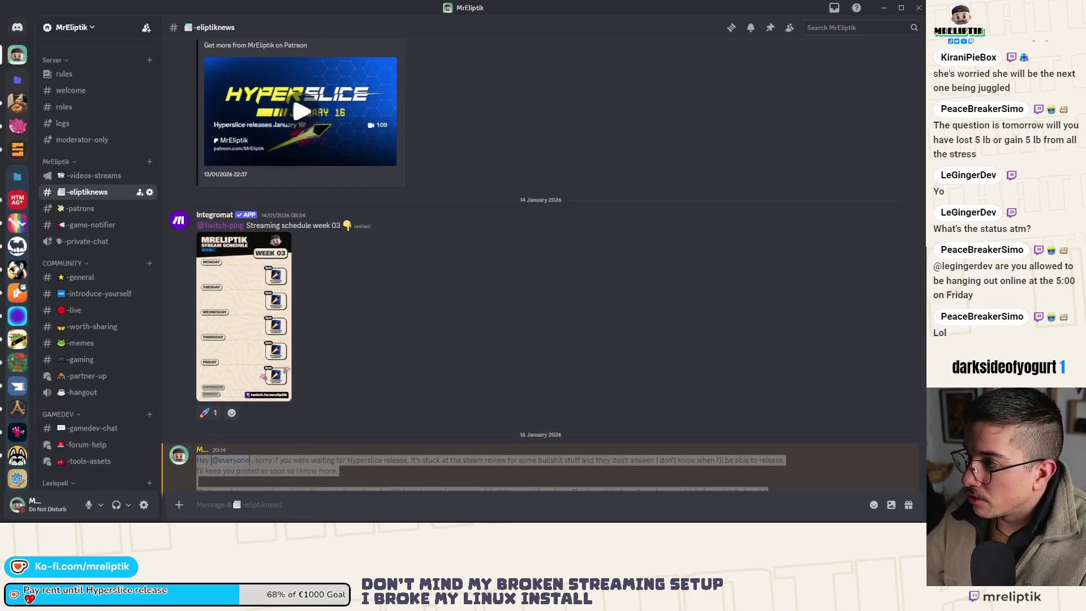
key("alt+Tab")
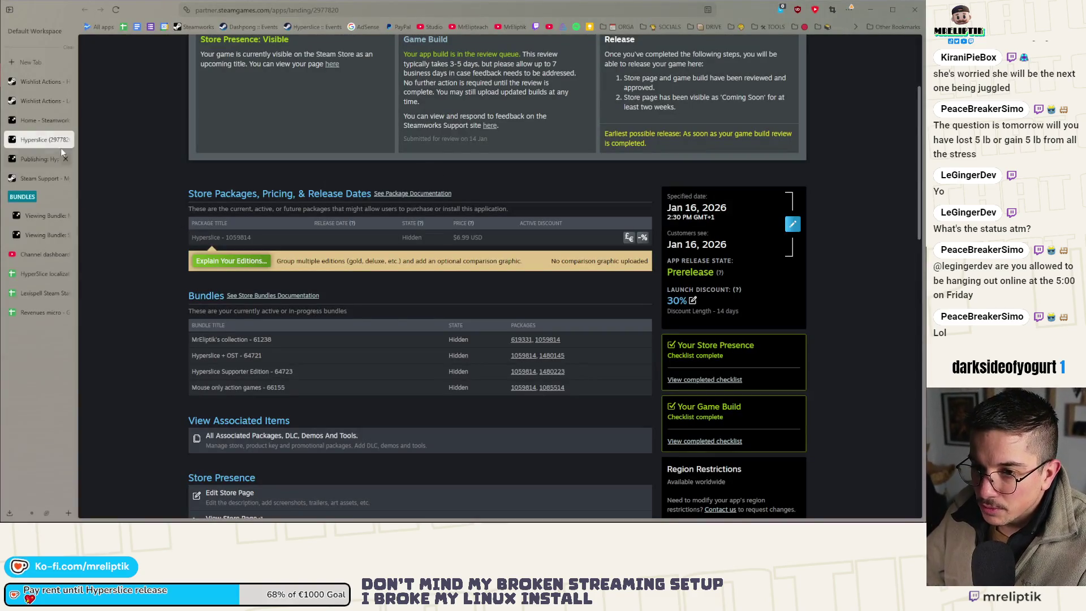
Reload Steamworks, open Hyperslice events and edit the 'Hyperslice releases on January 16!' event.
left_click(117, 10)
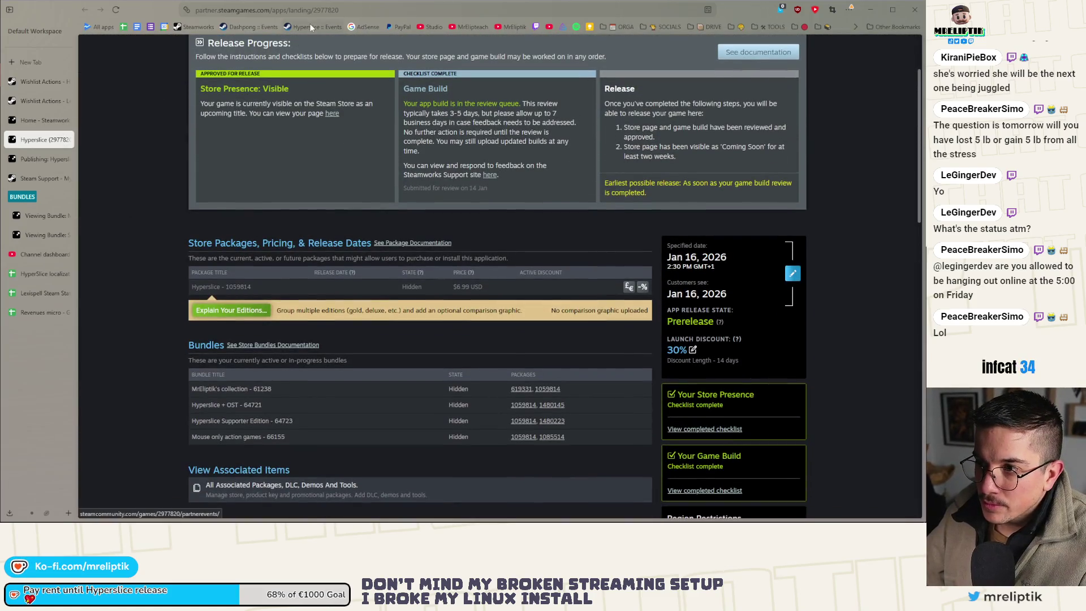
left_click(310, 26)
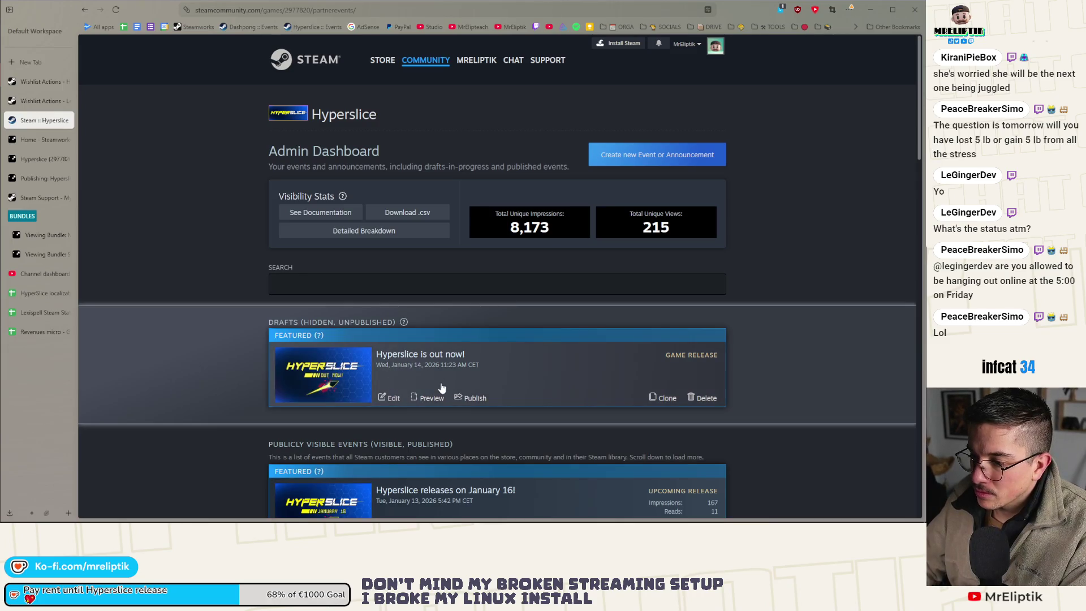
scroll(442, 388, "down", 3)
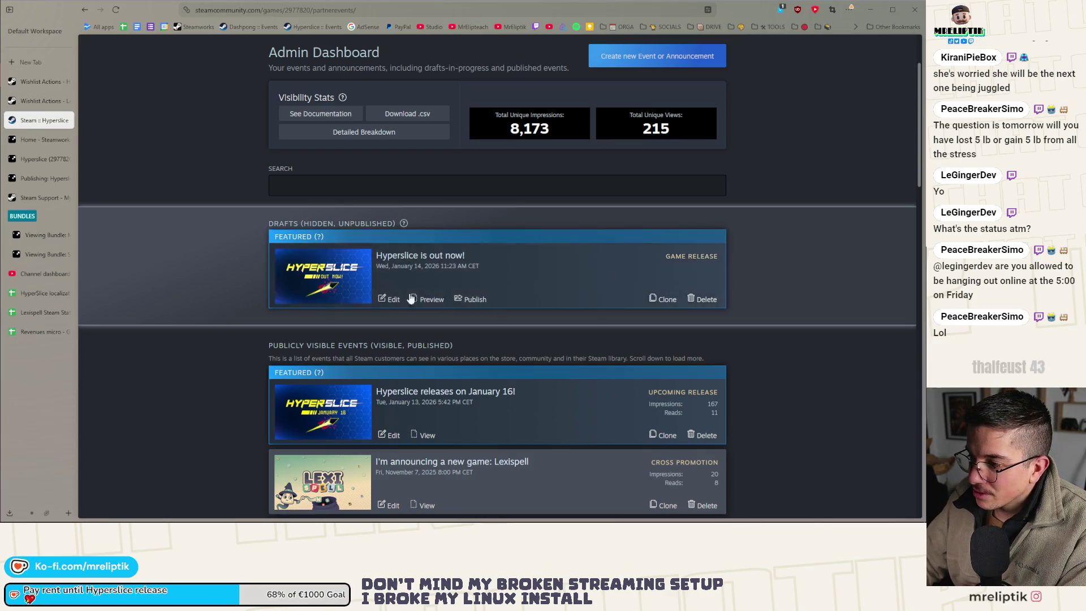
scroll(409, 272, "down", 3)
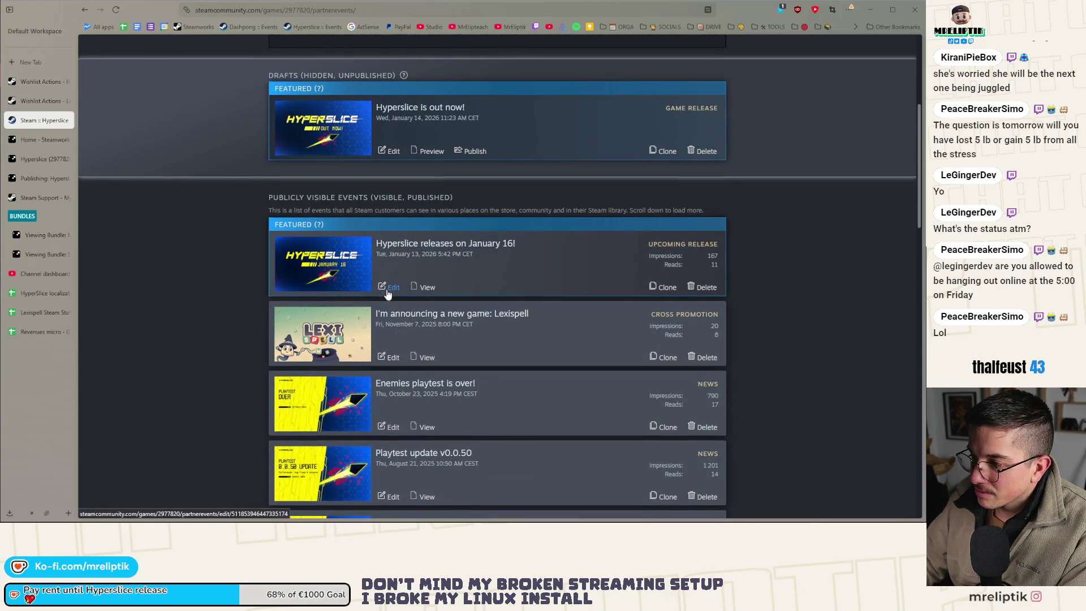
left_click(388, 289)
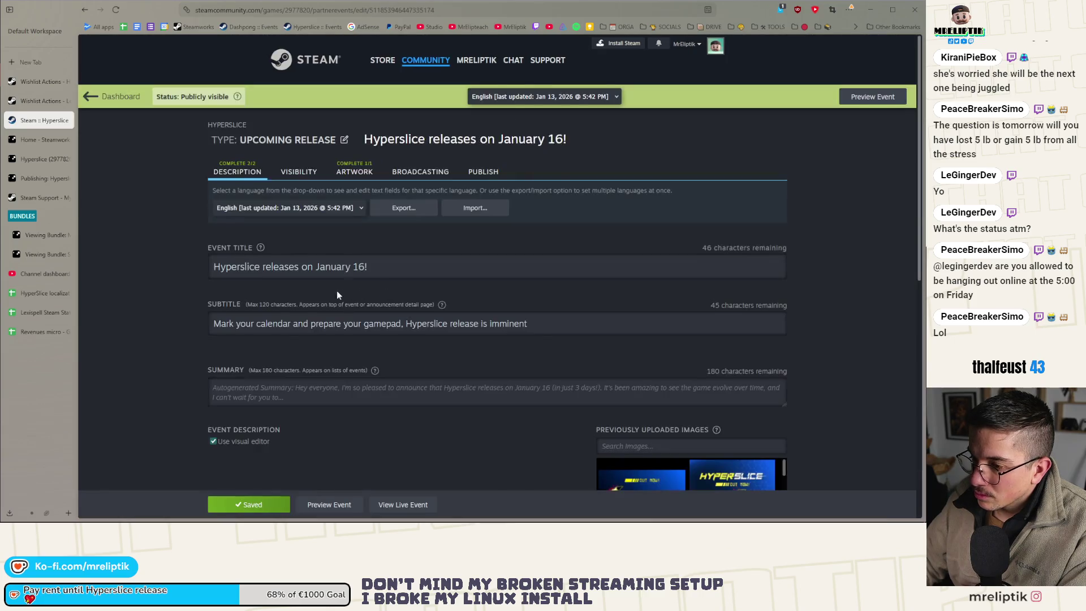
Add an EDIT paragraph below the PS: stuck waiting for Steam's answer, can't release, sorry.
scroll(333, 293, "down", 7)
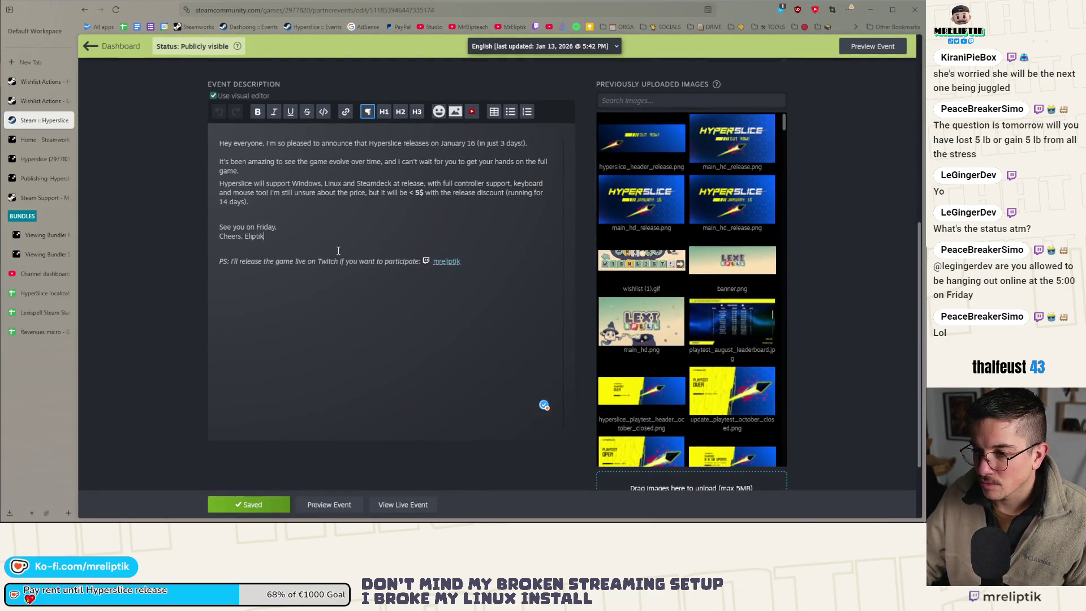
left_click(302, 241)
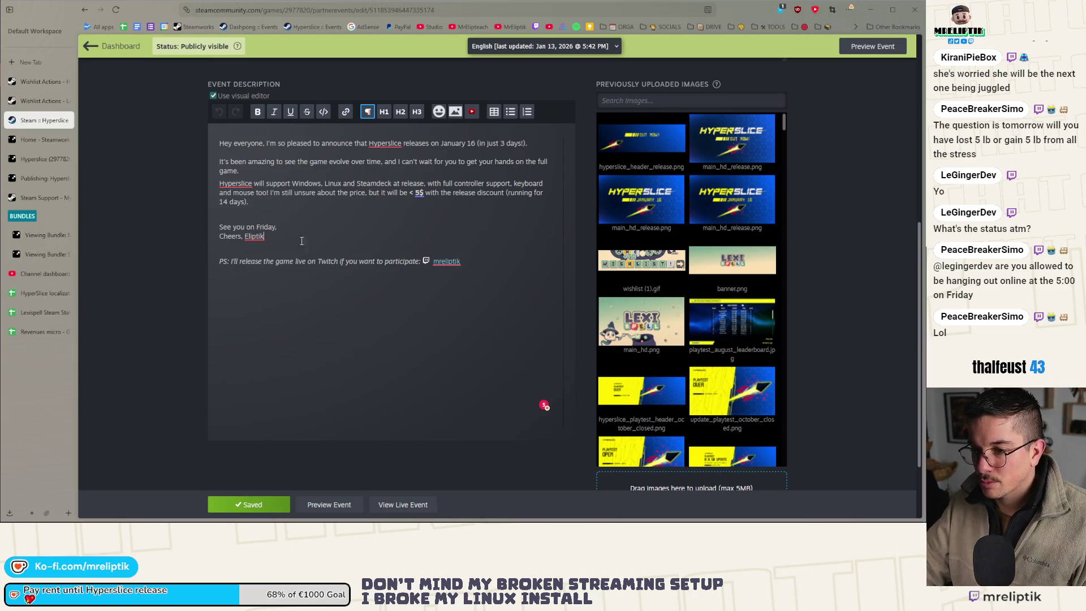
left_click(284, 261)
left_click(315, 200)
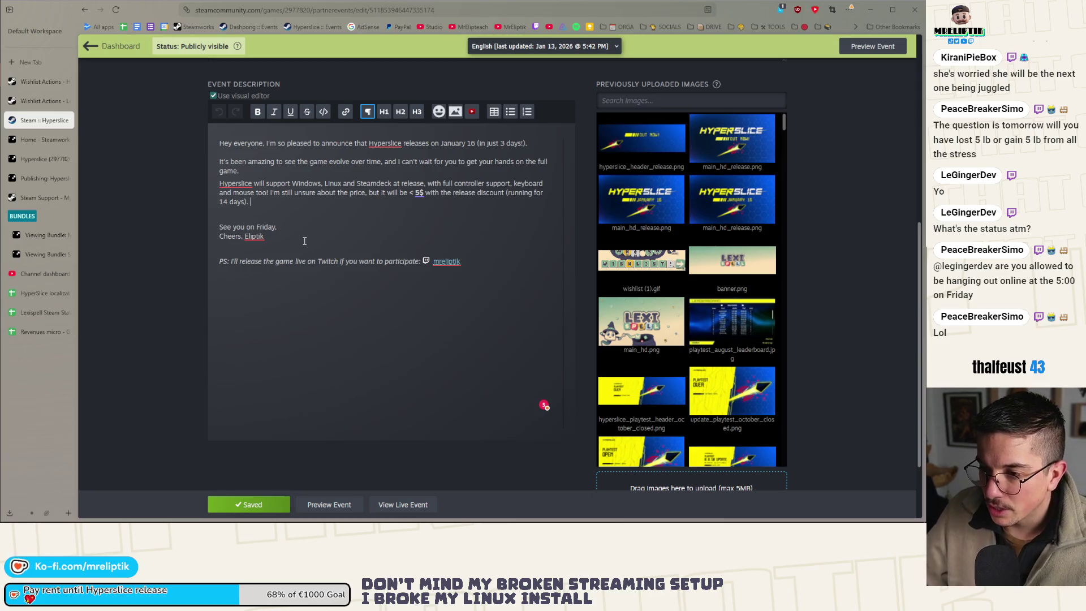
left_click(500, 267)
key("Return")
type("EDIT: ")
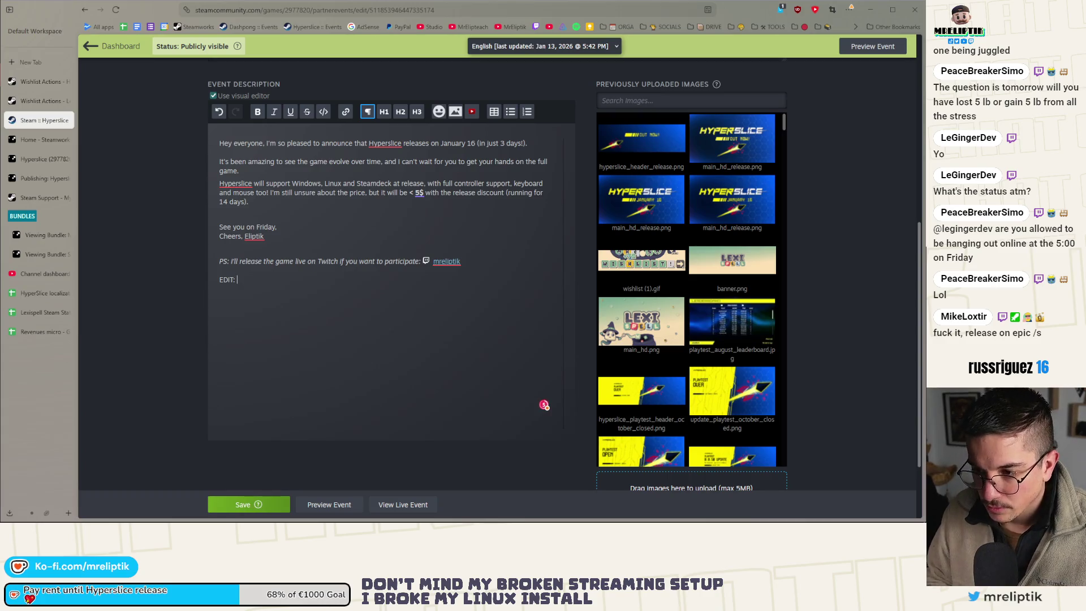
type("I'm stuck waiting for som")
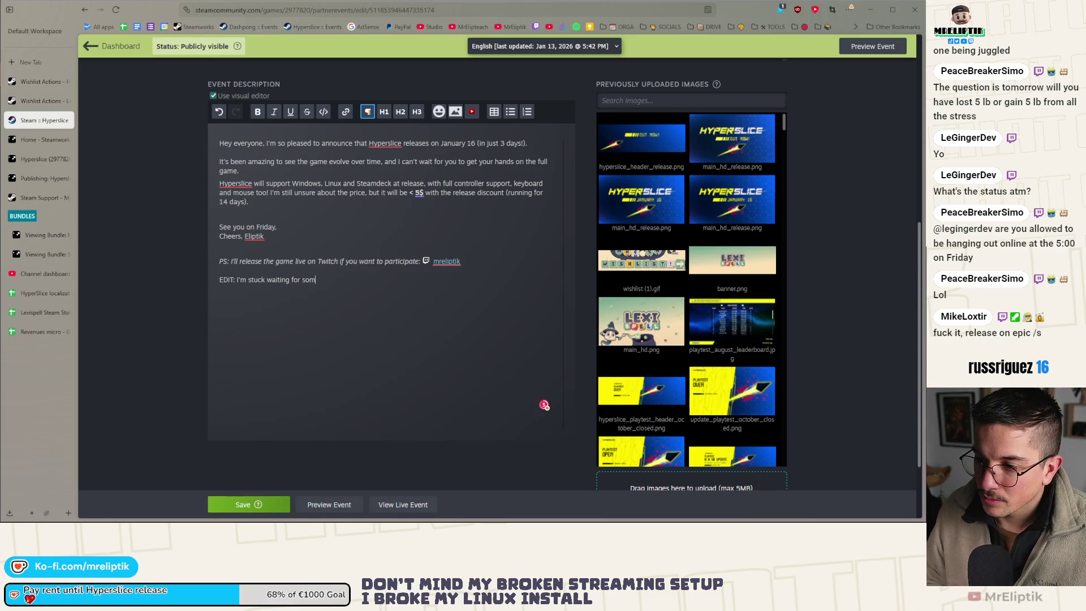
type("e anwser")
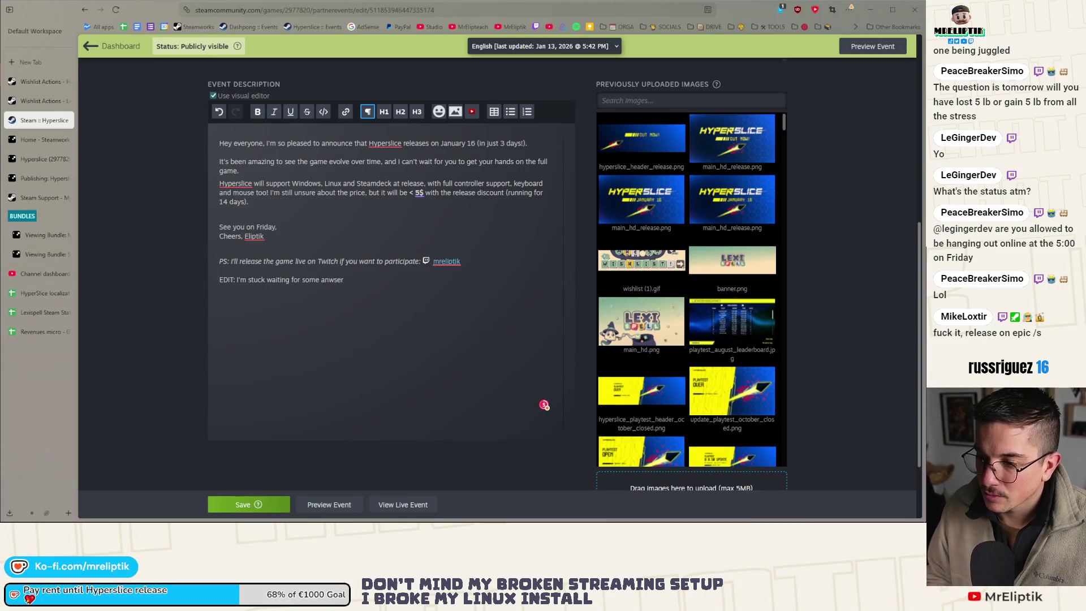
key("ctrl+shift+Left")
type("an")
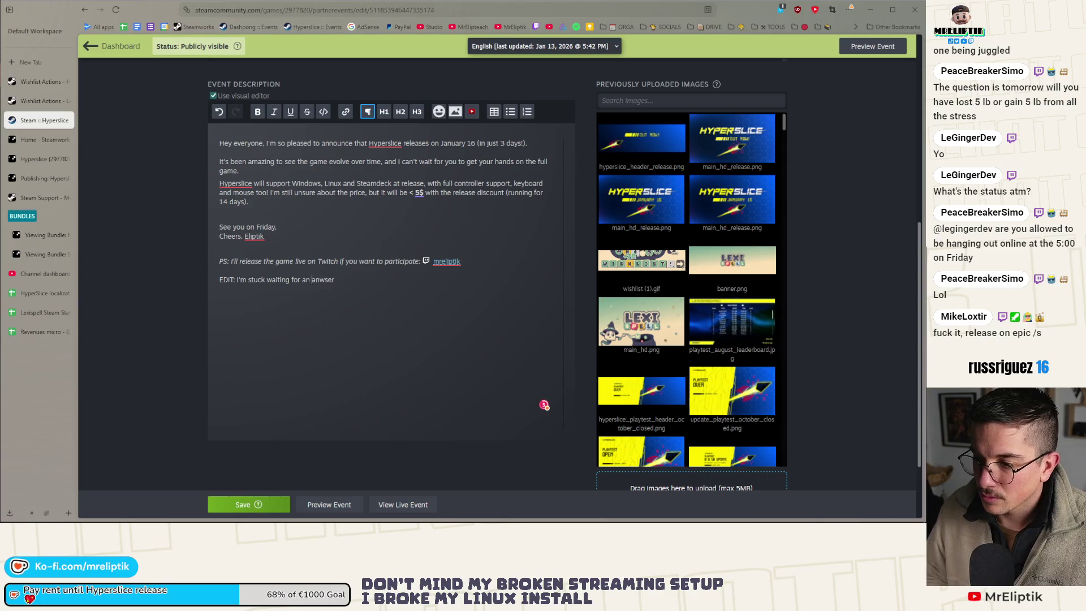
key("End")
type("from Steam ")
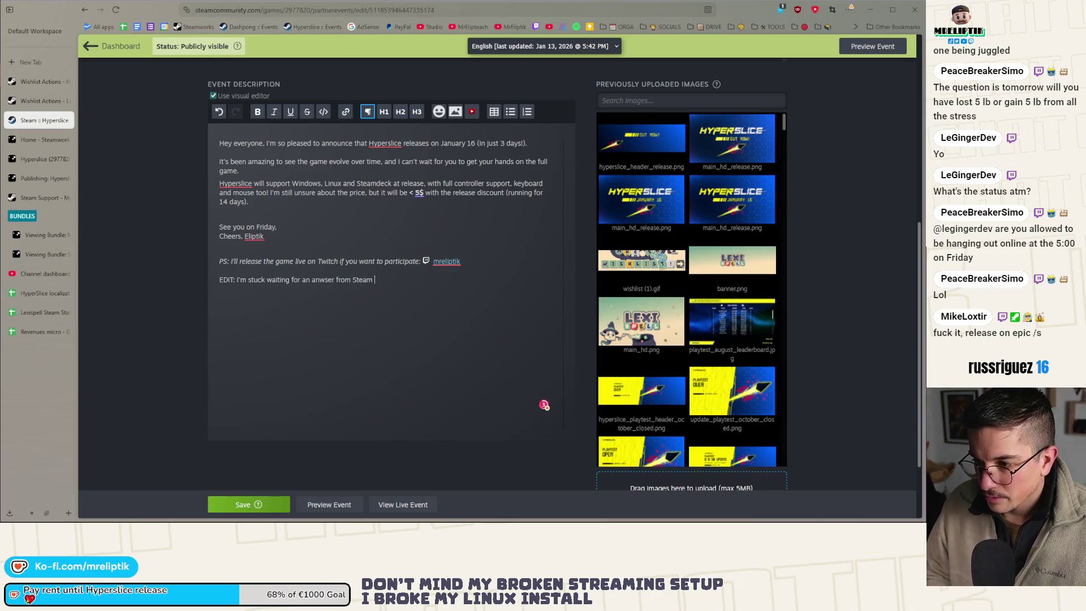
type("so I can't release")
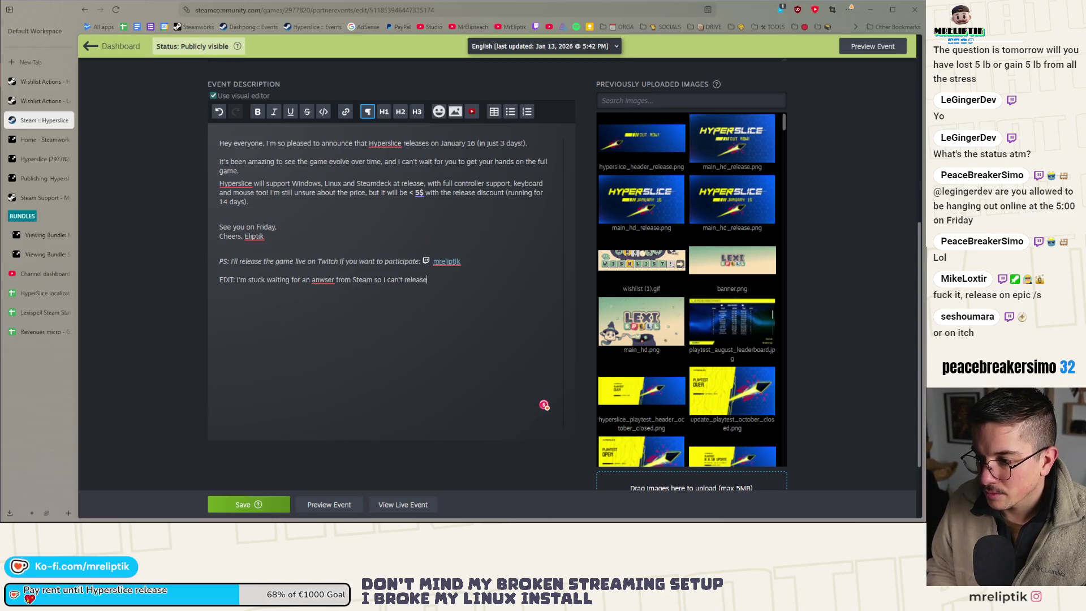
type(". I'll let y")
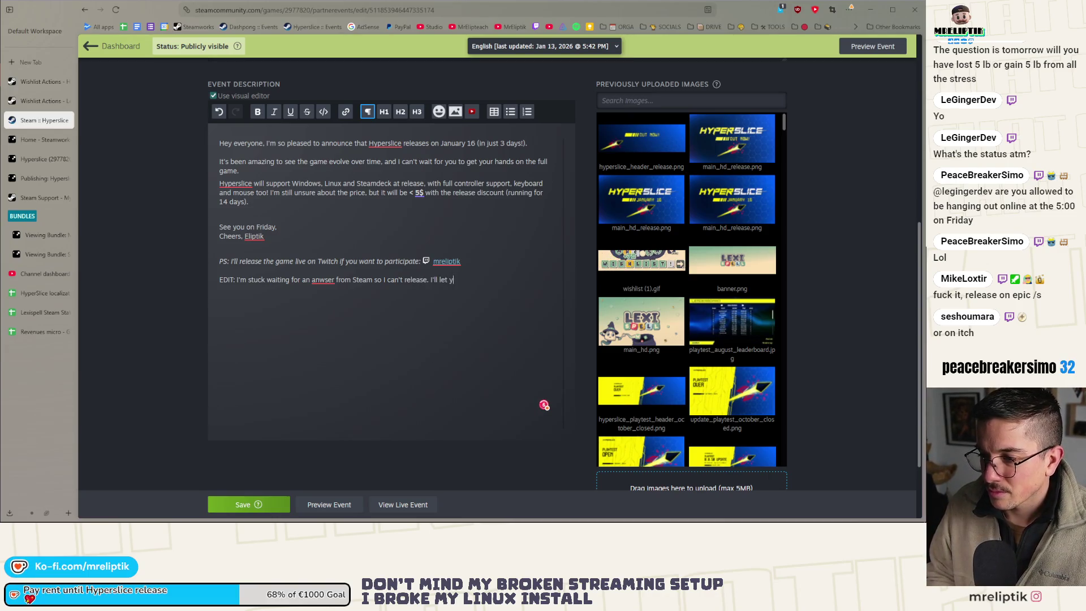
type("ou know as soon as ")
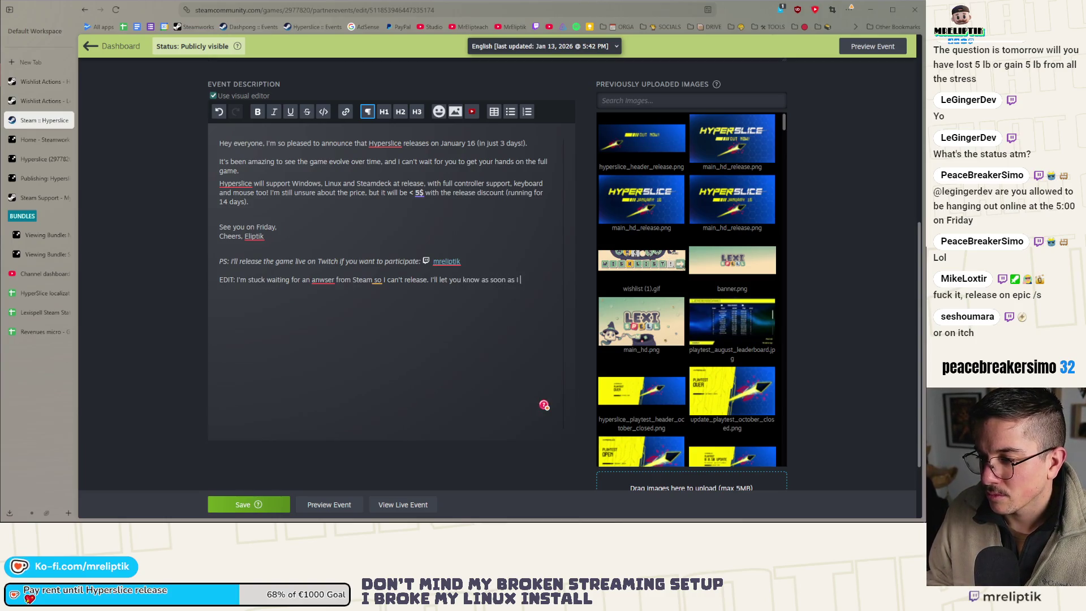
type("I know more. Sorry for the ")
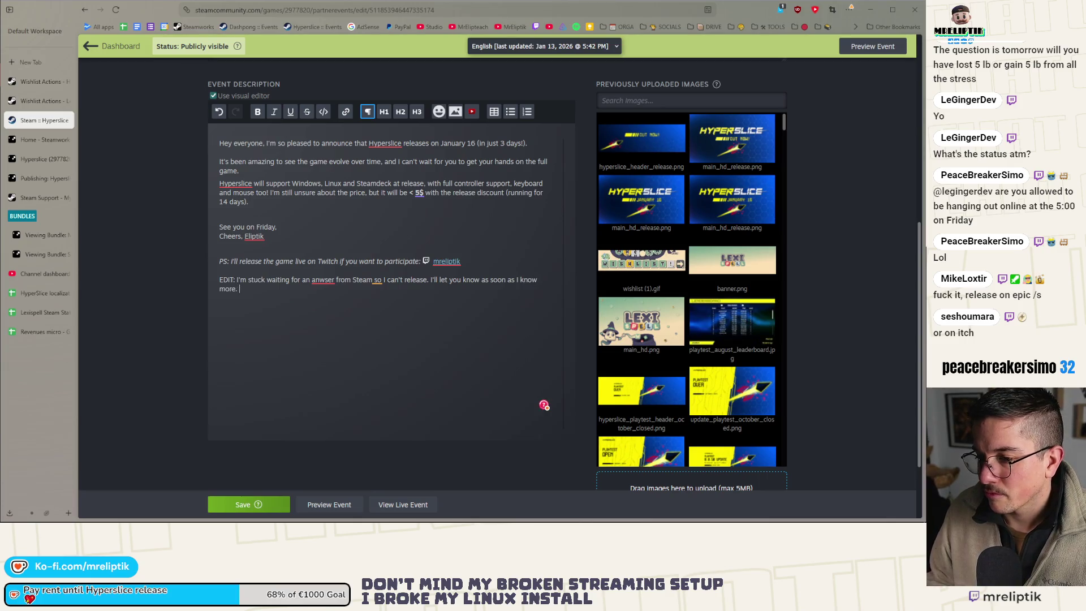
type("inconve")
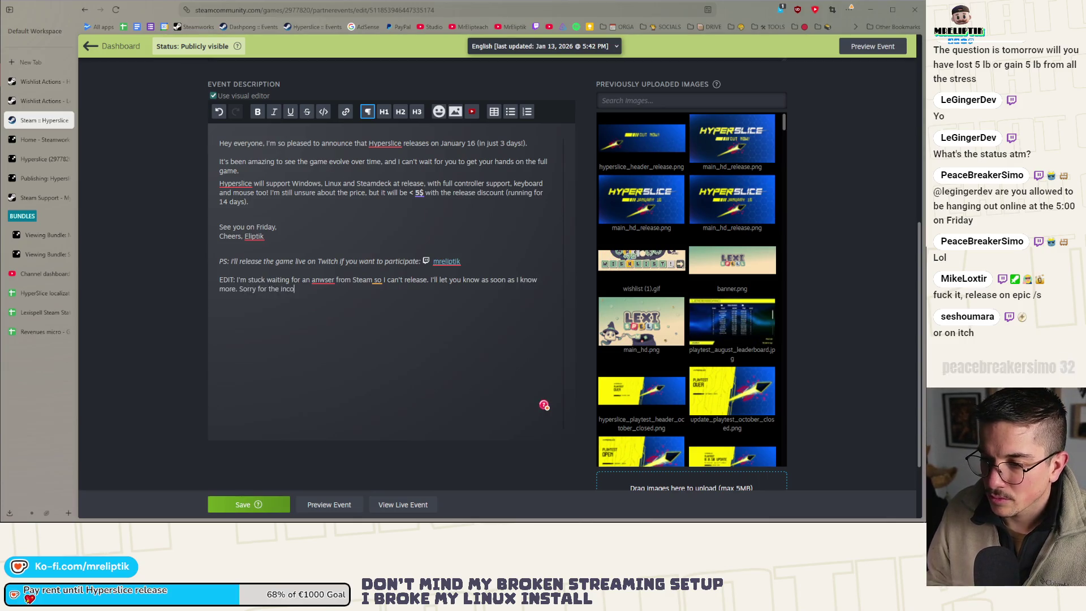
type("nience.")
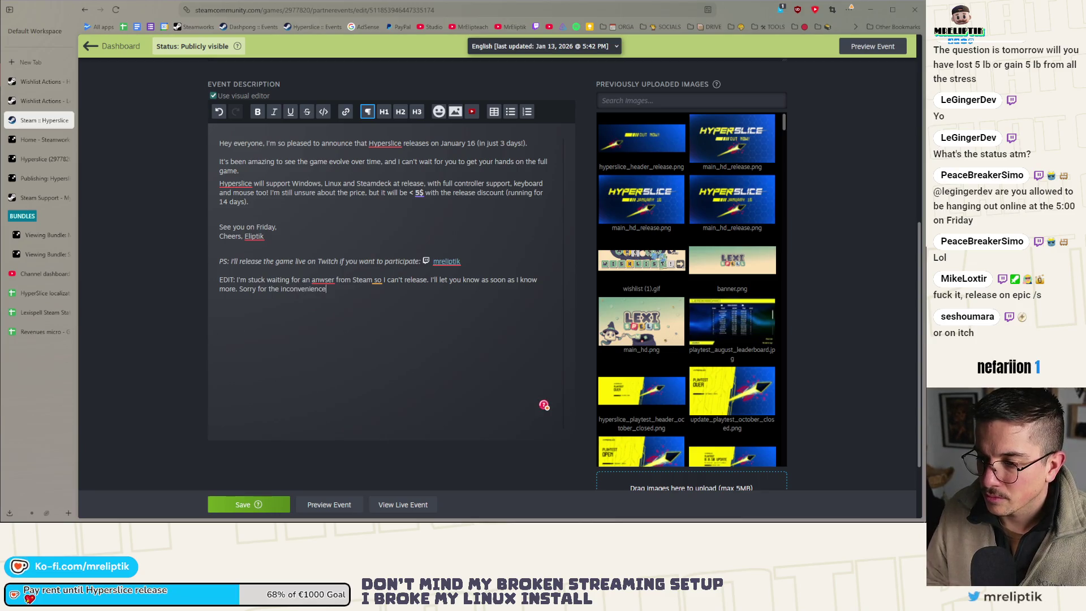
Accept the 'answer' spelling and ', so' comma suggestions, then save the event.
left_click(321, 280)
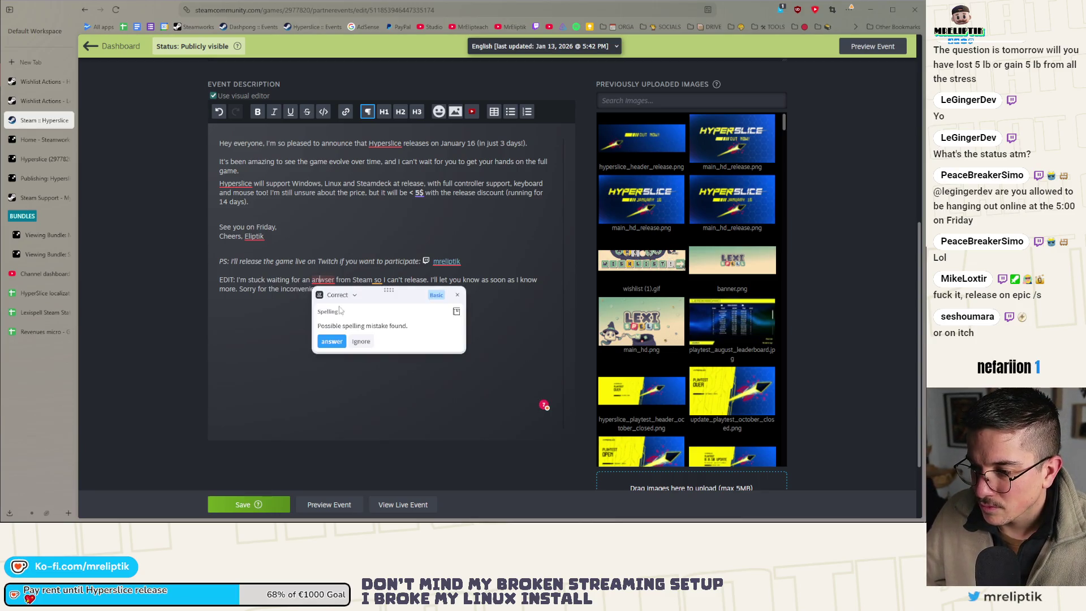
left_click(334, 340)
left_click(377, 280)
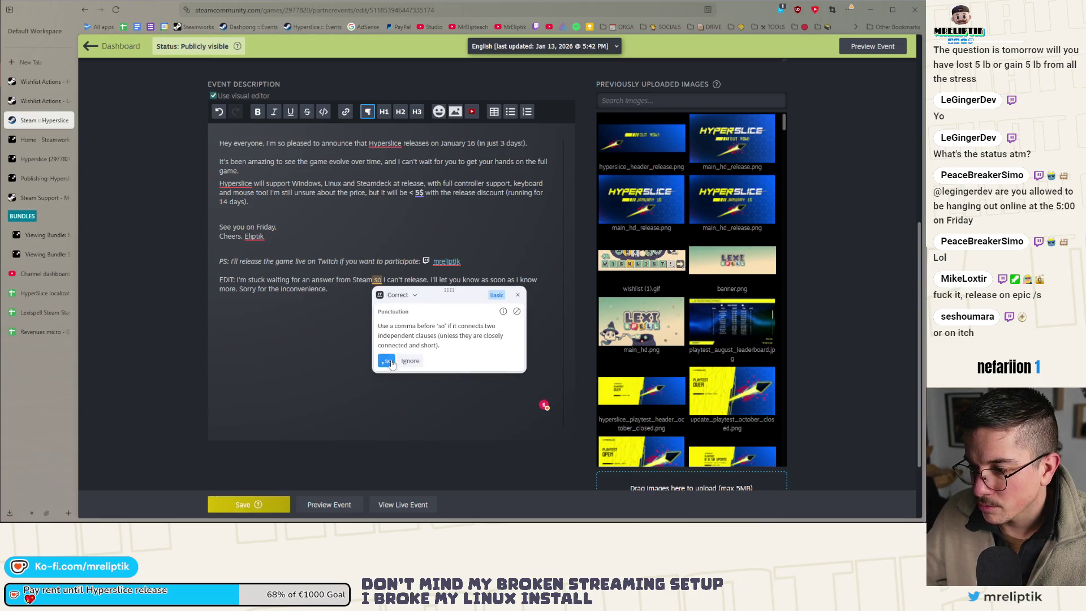
left_click(386, 361)
left_click_drag(219, 279, 220, 305)
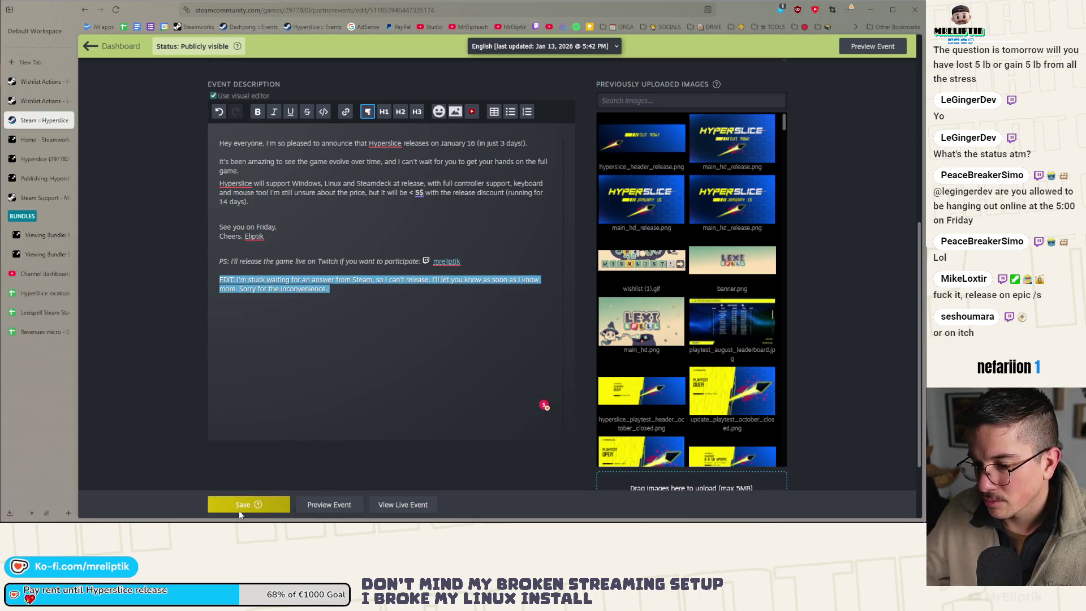
left_click(240, 505)
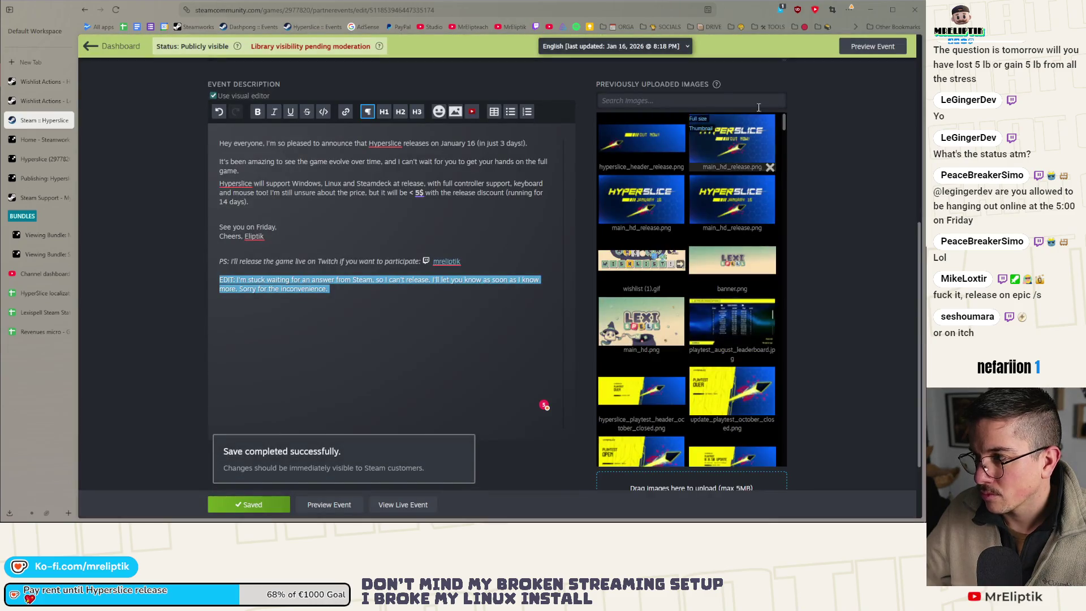
Check the event's Publish status, then return to the events Admin and Steamworks home dashboards.
scroll(421, 275, "up", 3)
scroll(421, 276, "up", 3)
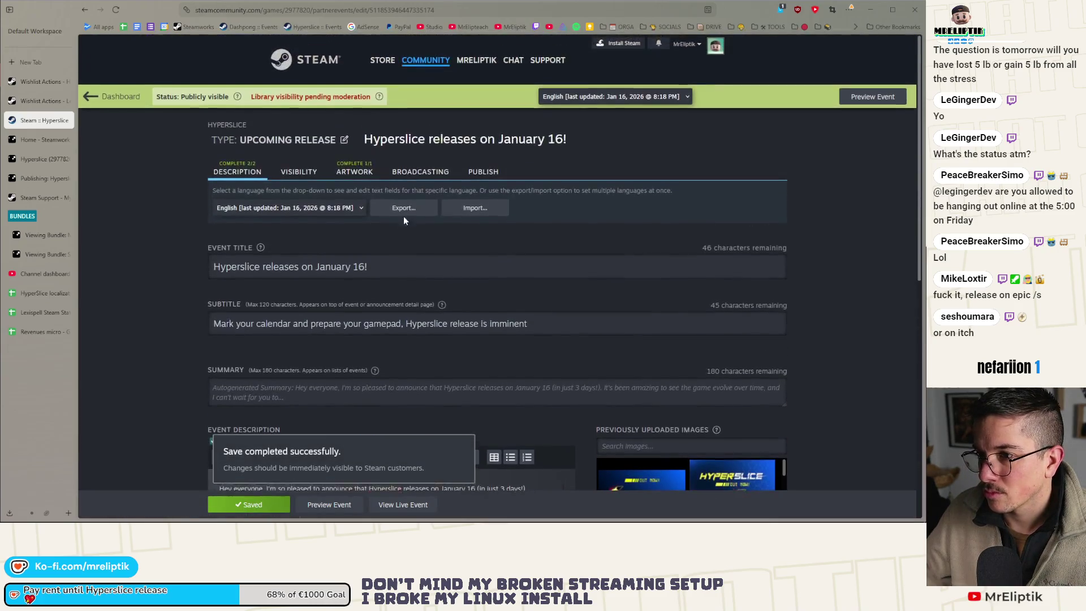
left_click(483, 171)
scroll(533, 242, "down", 2)
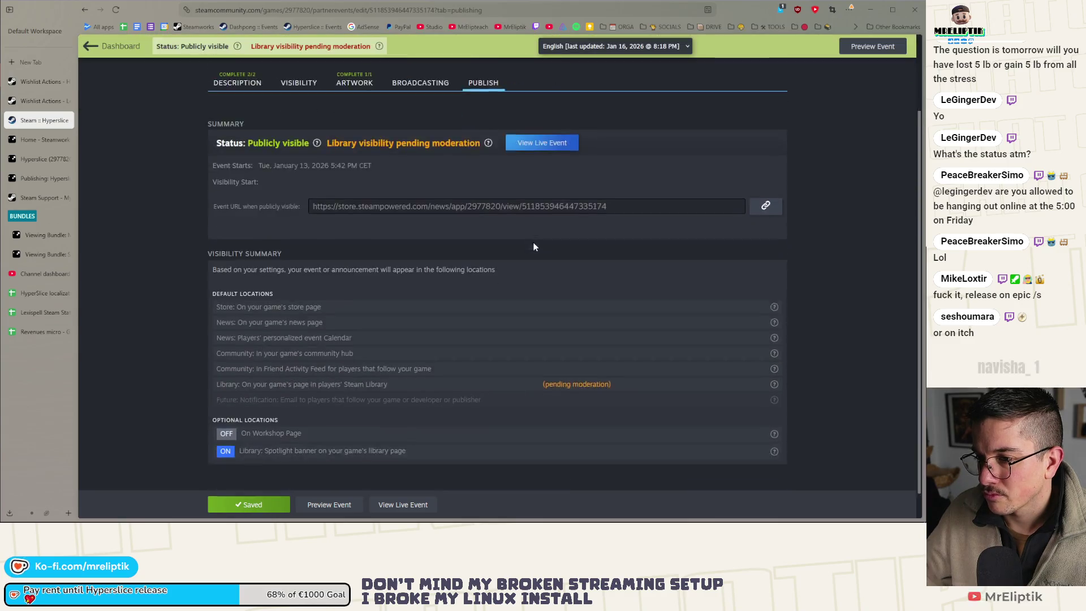
scroll(503, 243, "up", 3)
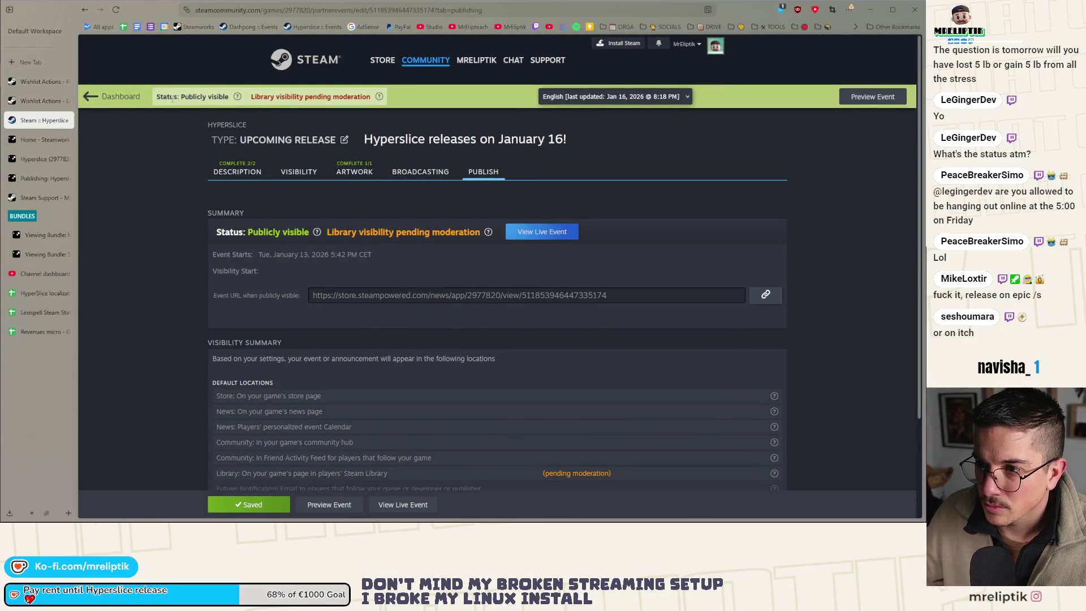
left_click(118, 96)
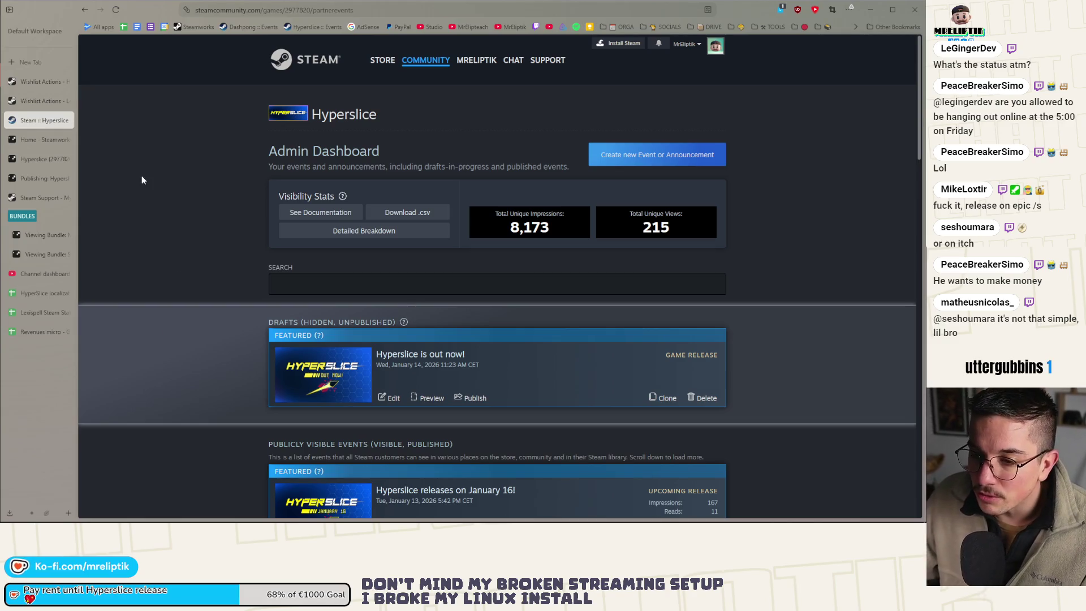
left_click(35, 142)
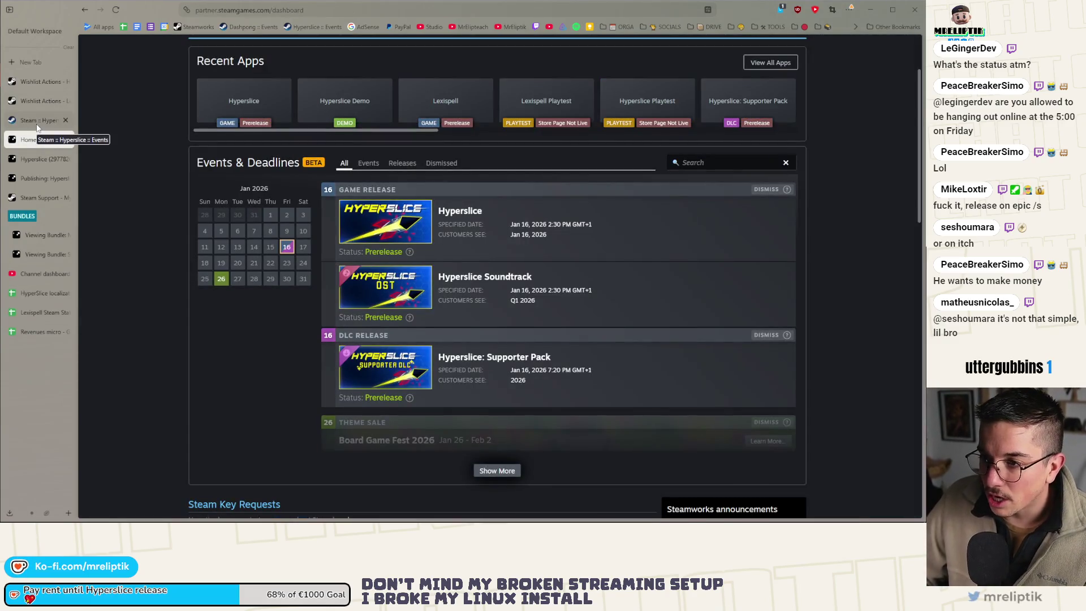
Return to the Hyperslice events page and start creating a new event.
left_click(37, 122)
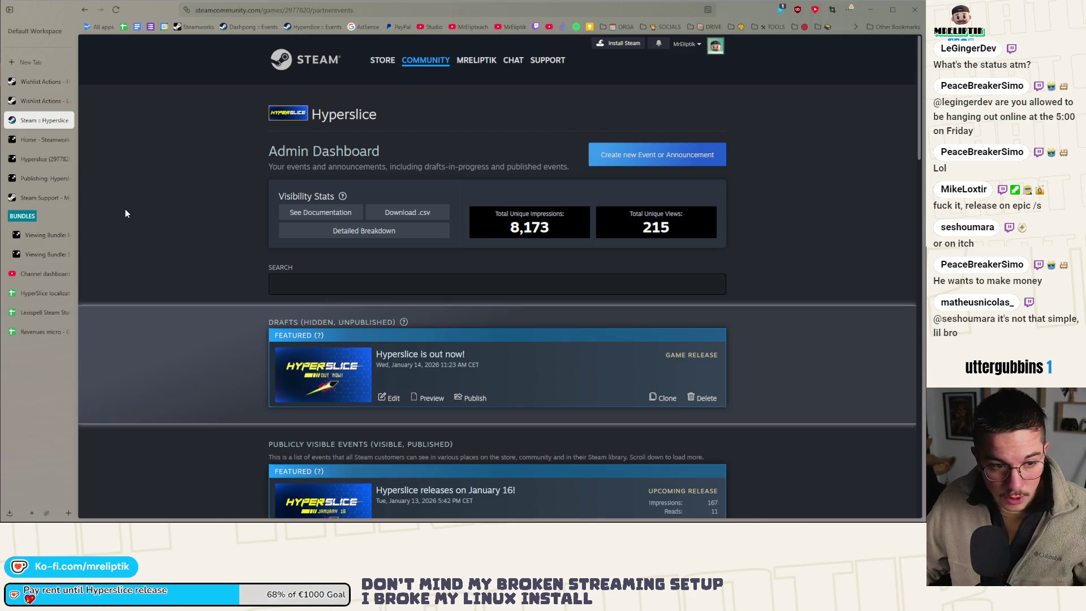
scroll(155, 327, "down", 3)
scroll(406, 328, "up", 3)
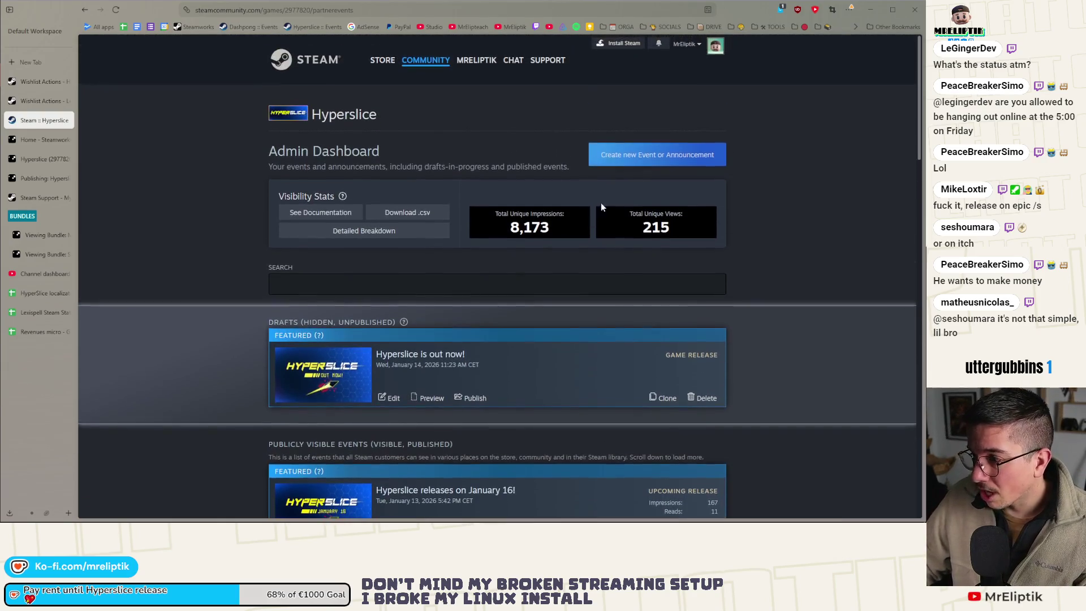
left_click(602, 151)
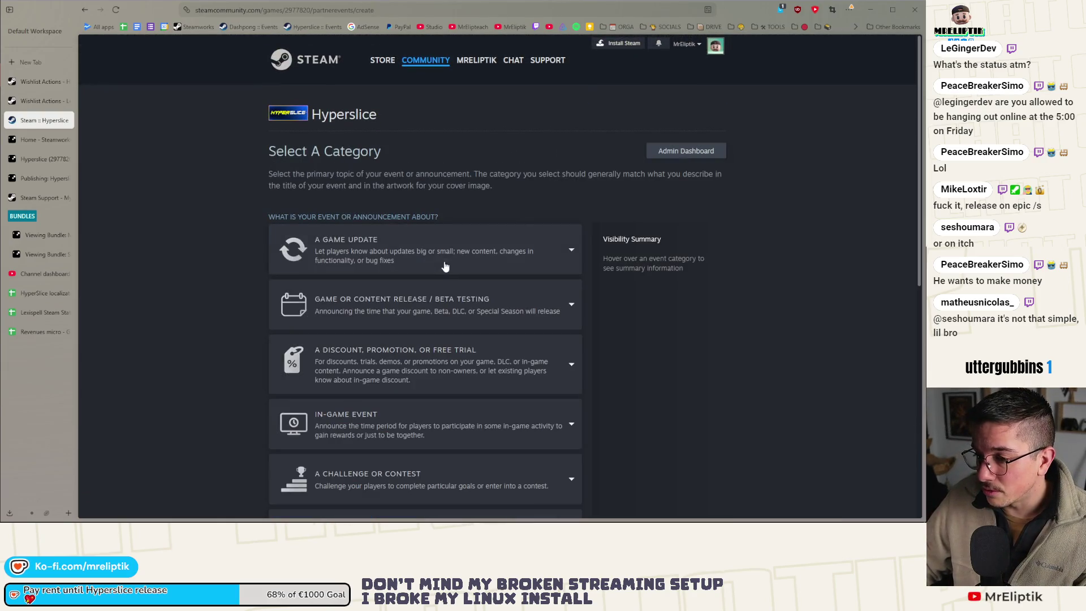
Browse the event categories and choose the Announcement / News type.
left_click(344, 309)
scroll(345, 308, "down", 3)
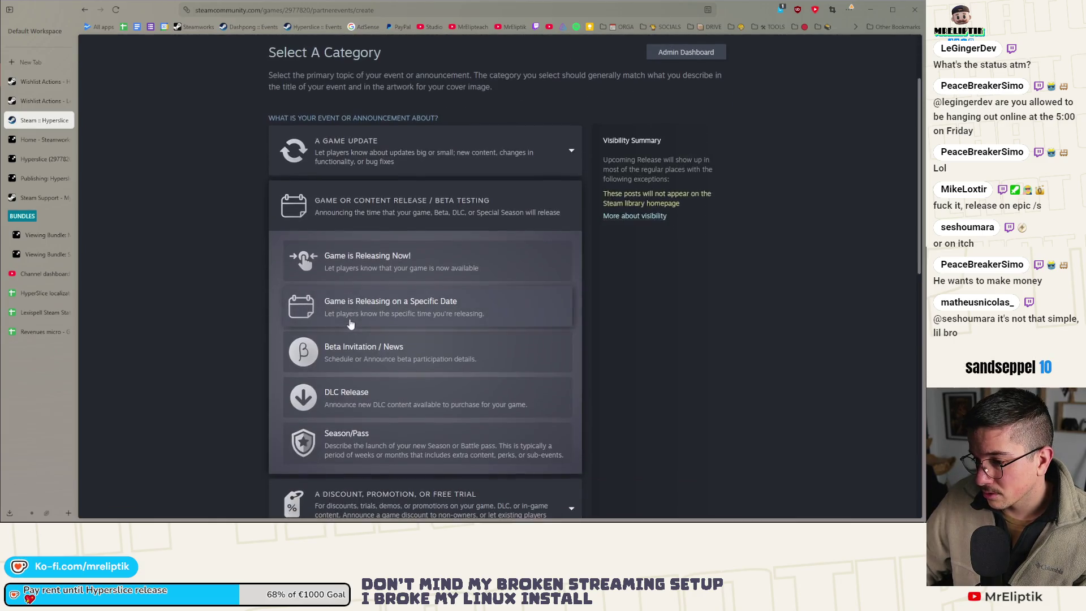
scroll(374, 307, "up", 3)
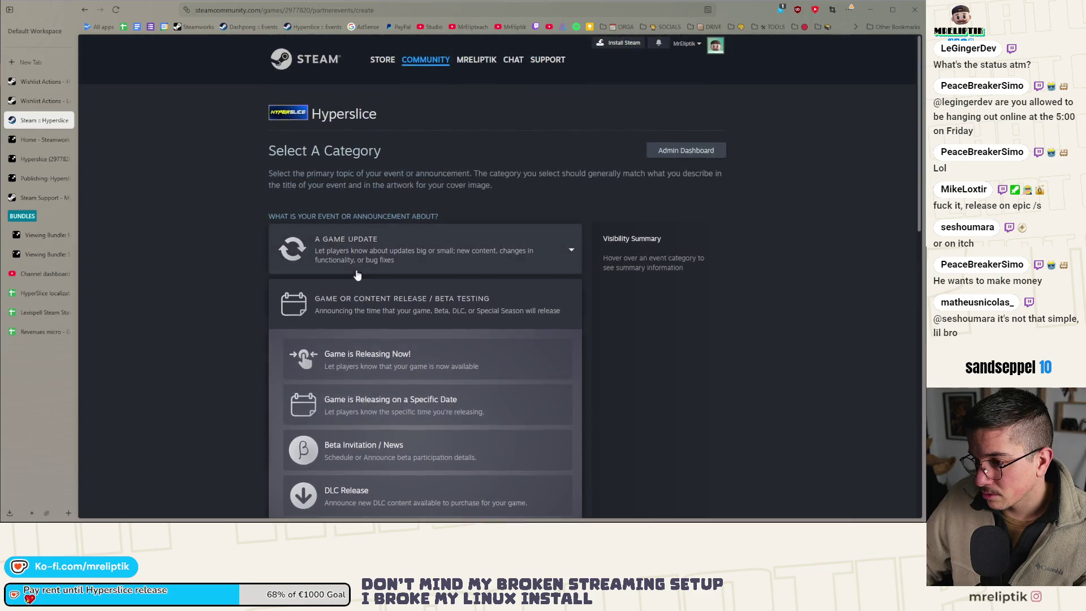
left_click(355, 248)
left_click(343, 255)
left_click(333, 314)
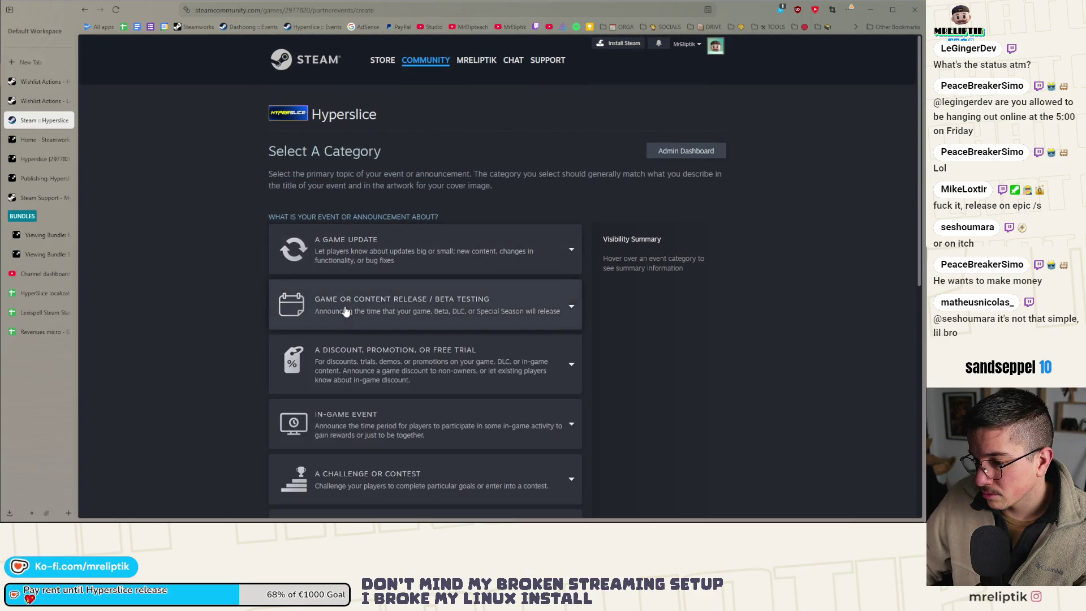
left_click(351, 311)
left_click(354, 281)
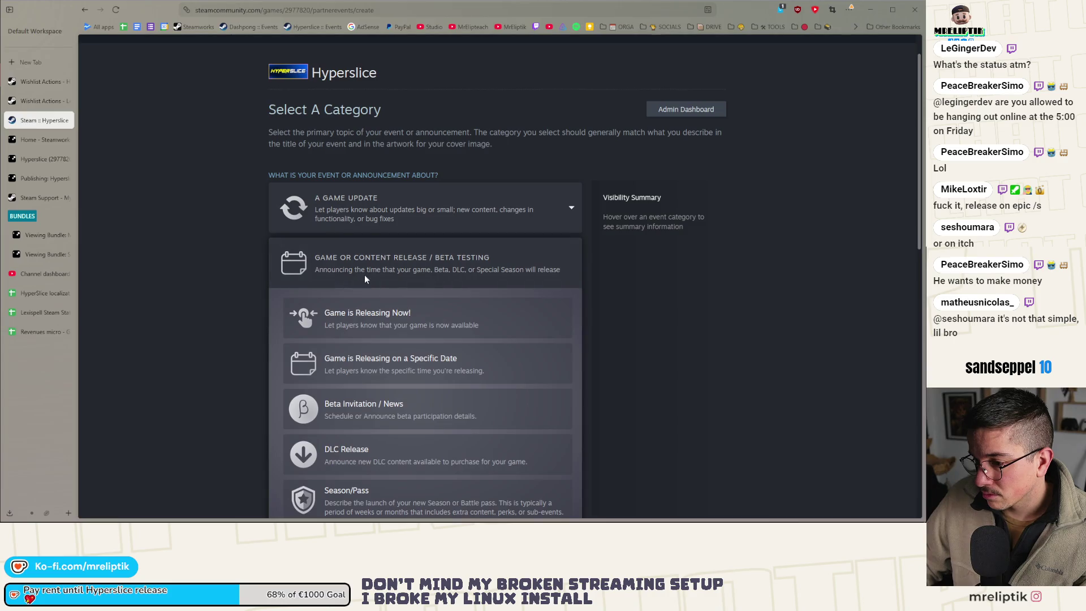
scroll(363, 279, "down", 5)
scroll(249, 359, "down", 5)
scroll(270, 356, "down", 2)
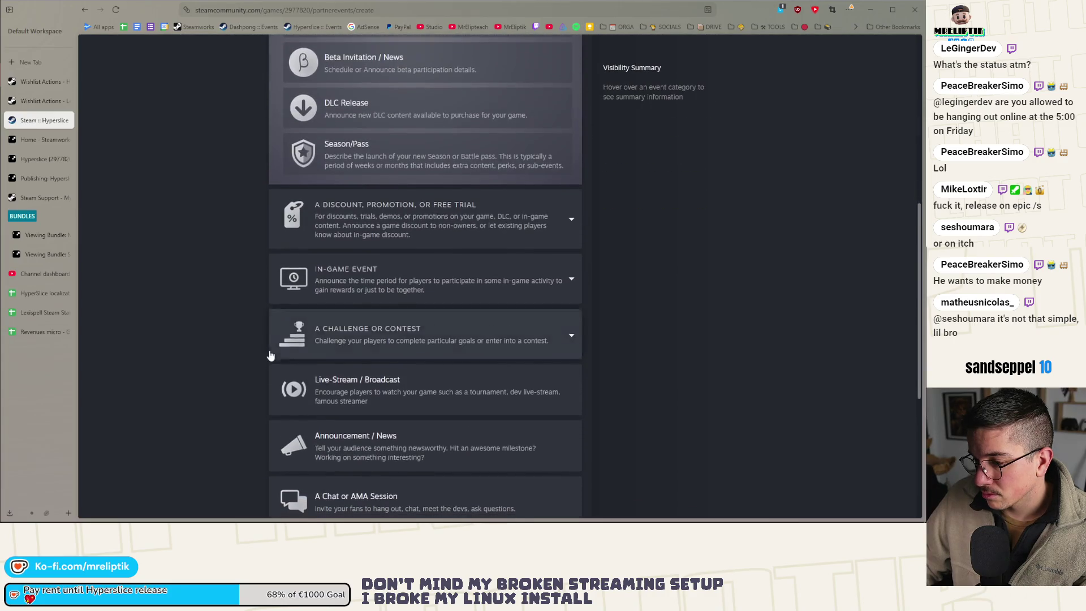
left_click(358, 396)
scroll(447, 271, "up", 8)
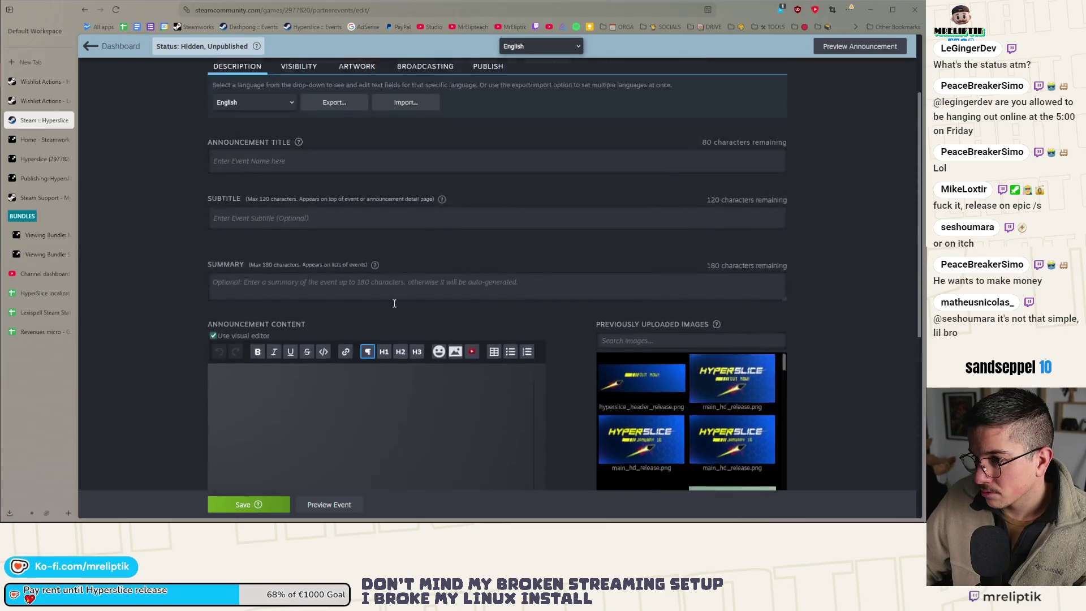
left_click(242, 262)
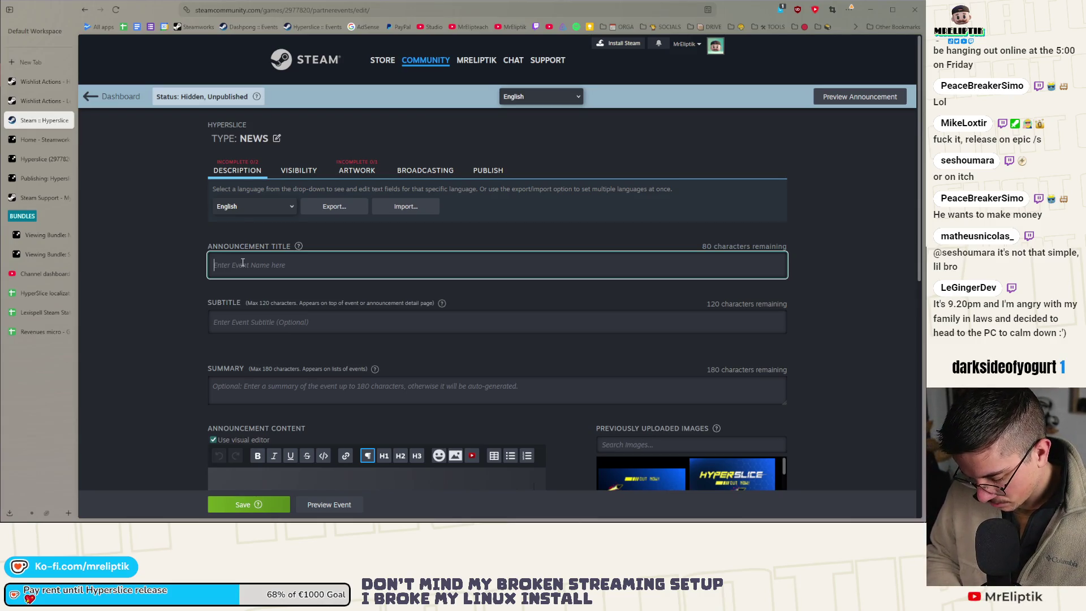
Title the announcement 'I can't release today (for now)'.
type("Release")
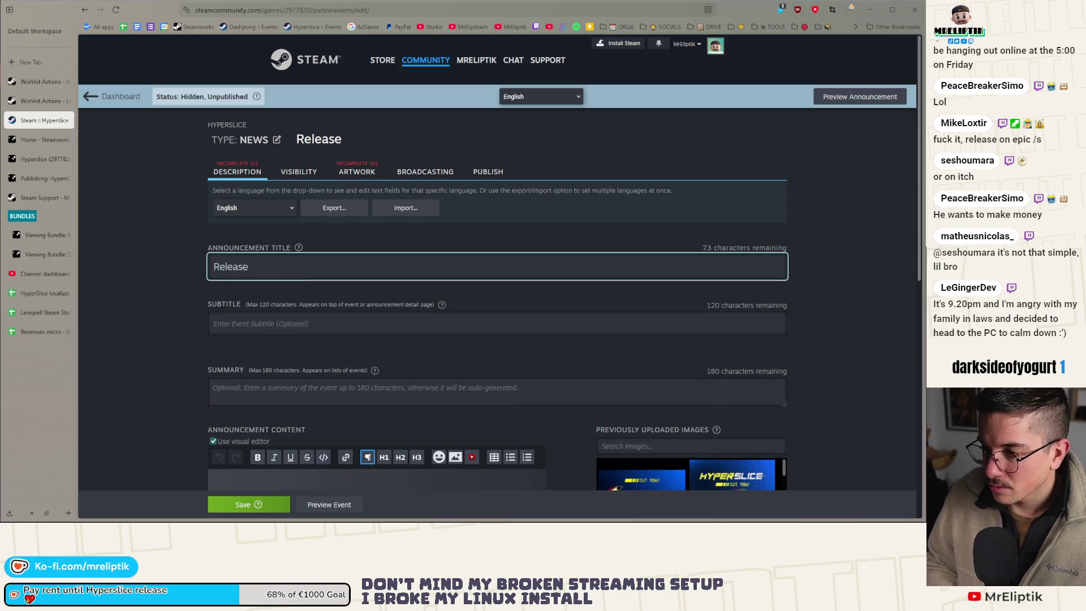
type(" i")
type("s")
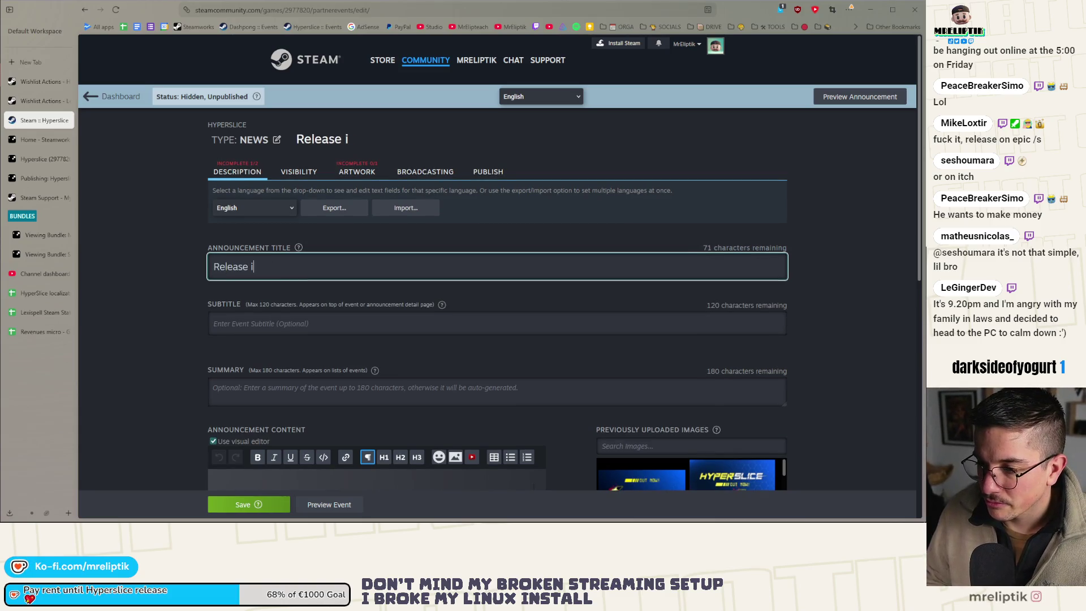
key("ctrl+a")
key("BackSpace")
type("I can't releas")
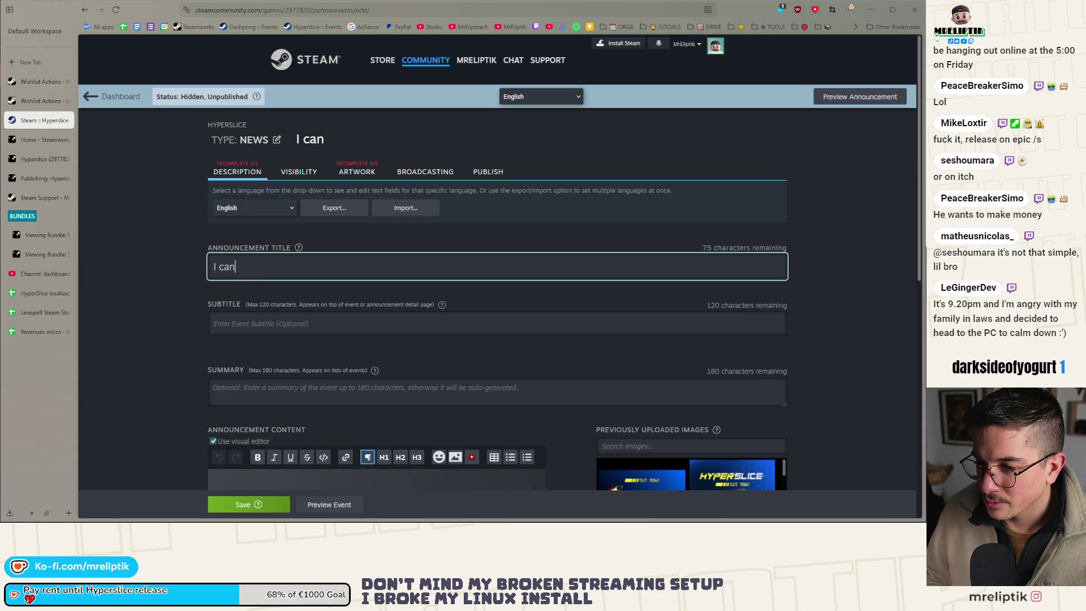
type("e today (")
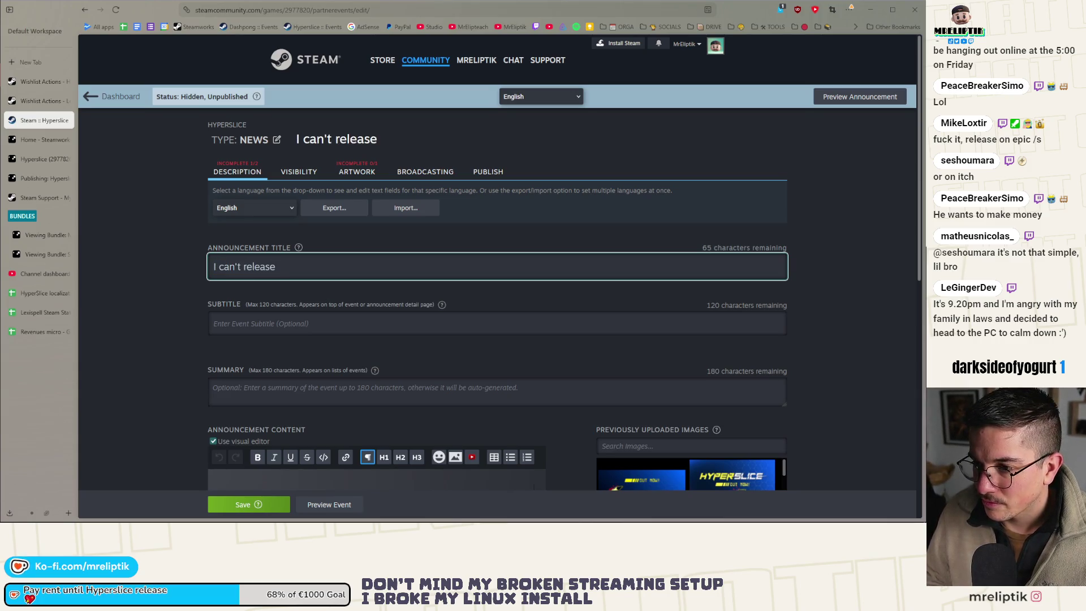
type("for now)")
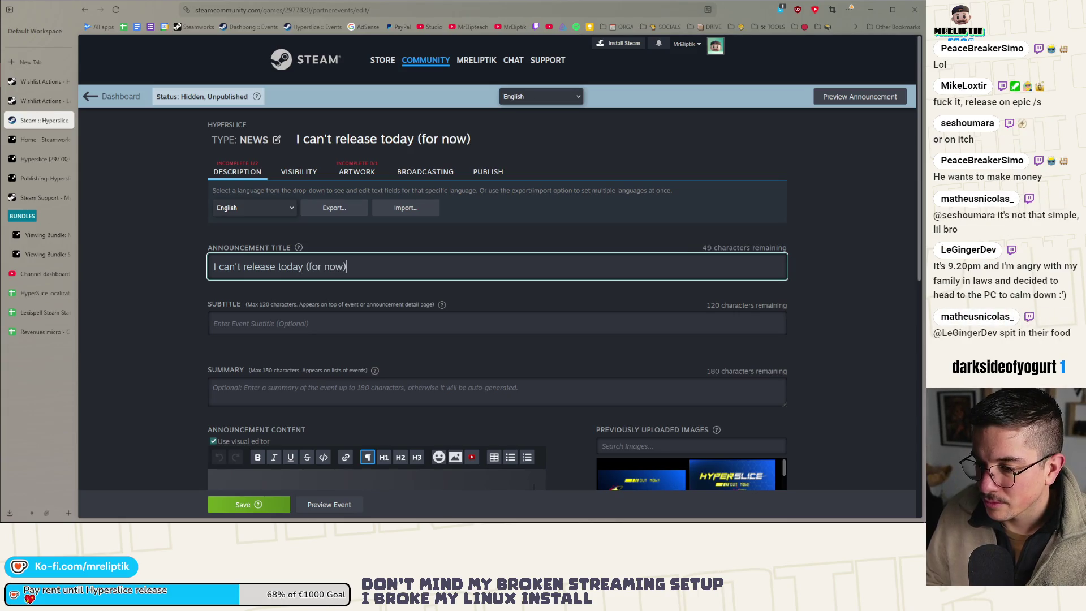
Paste the delay message as content, drop 'EDIT:', and add 'Hello everyone,' plus an intro line.
scroll(170, 306, "down", 3)
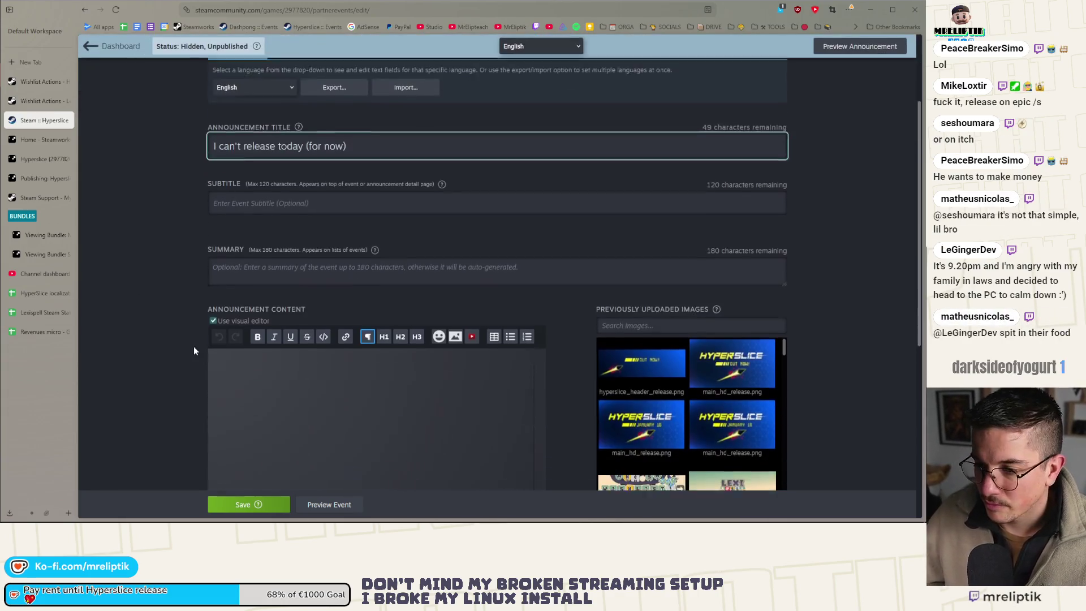
left_click(234, 340)
type("EDIT: I'm stuck waiting for an answer from Steam, so I can't release. I'll let you know as soon as I know more. Sorry for the inconvenience.")
key("Delete")
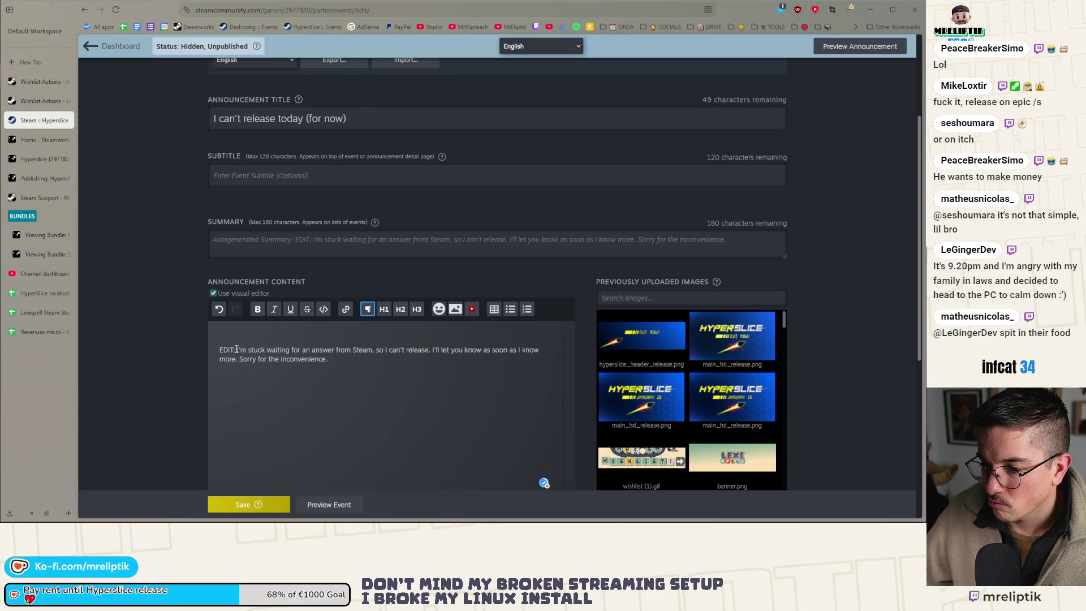
left_click_drag(240, 340, 209, 341)
key("BackSpace")
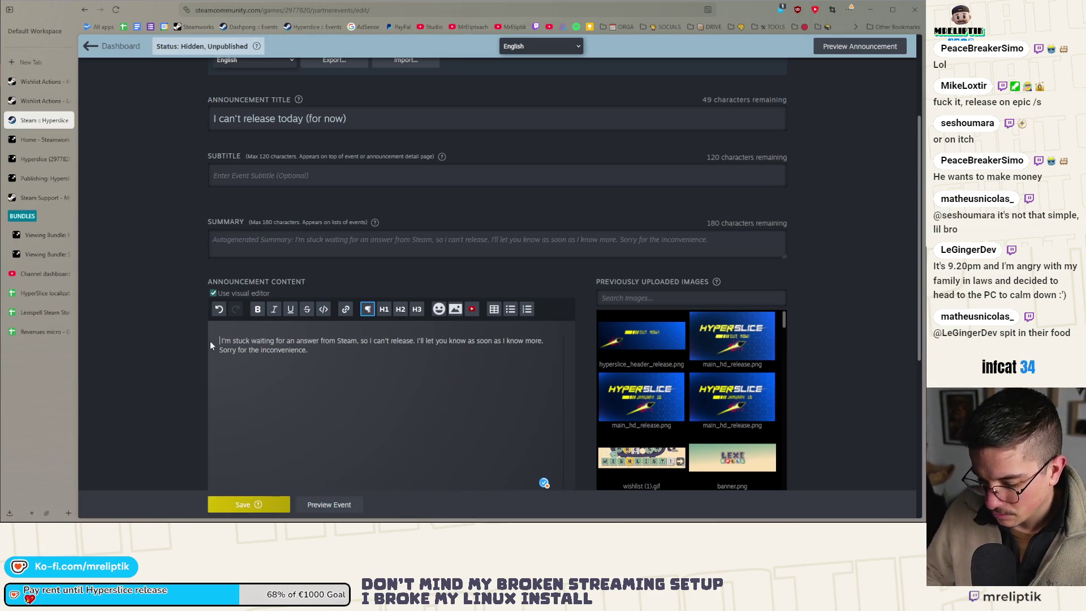
type("Hello everyone,")
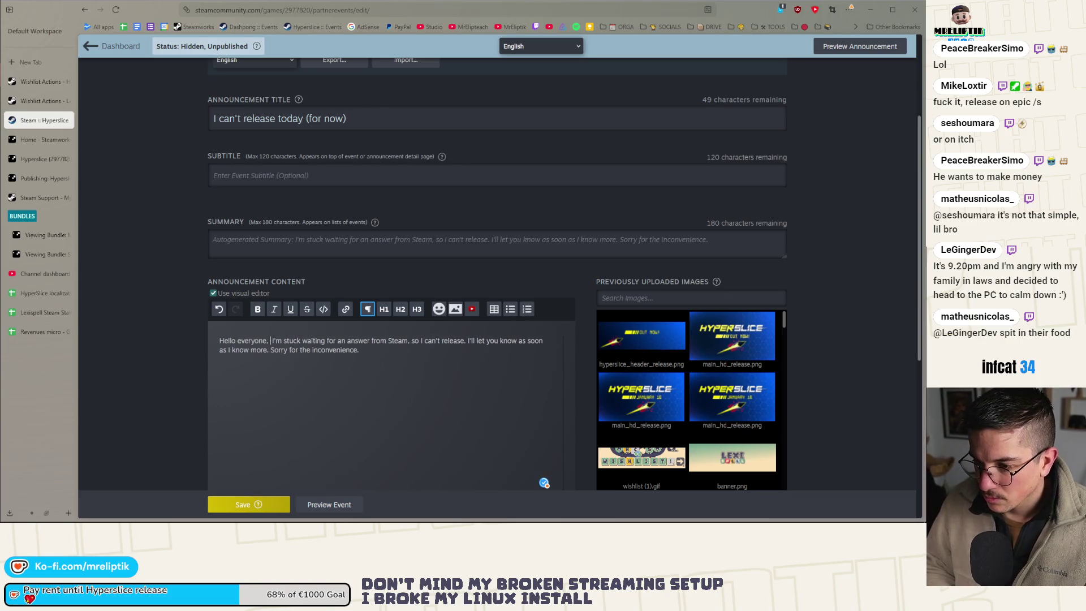
key("Return")
type("Quick message")
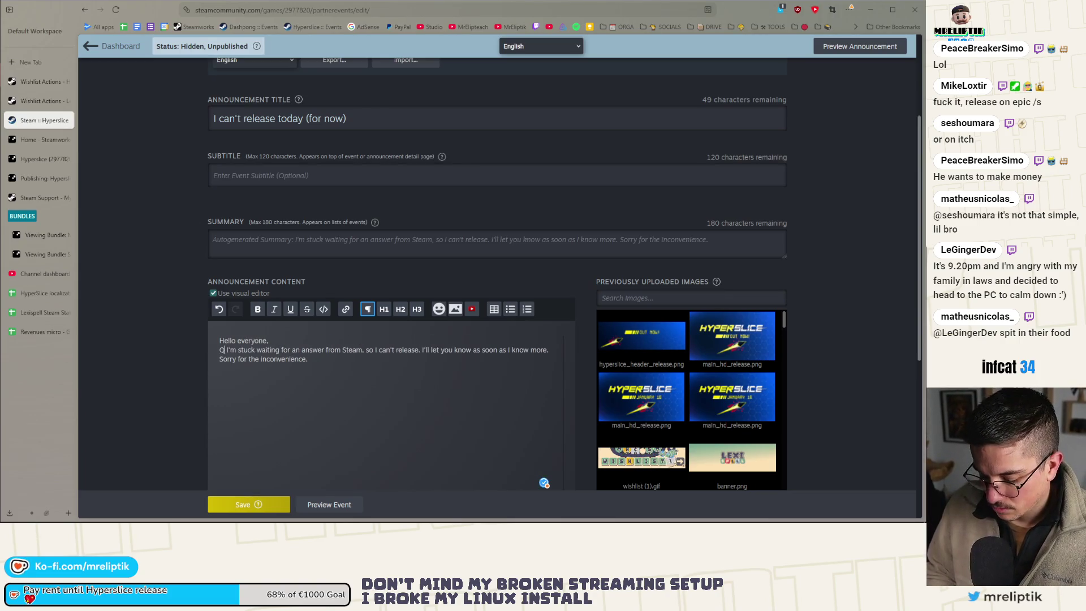
type(" to just to ")
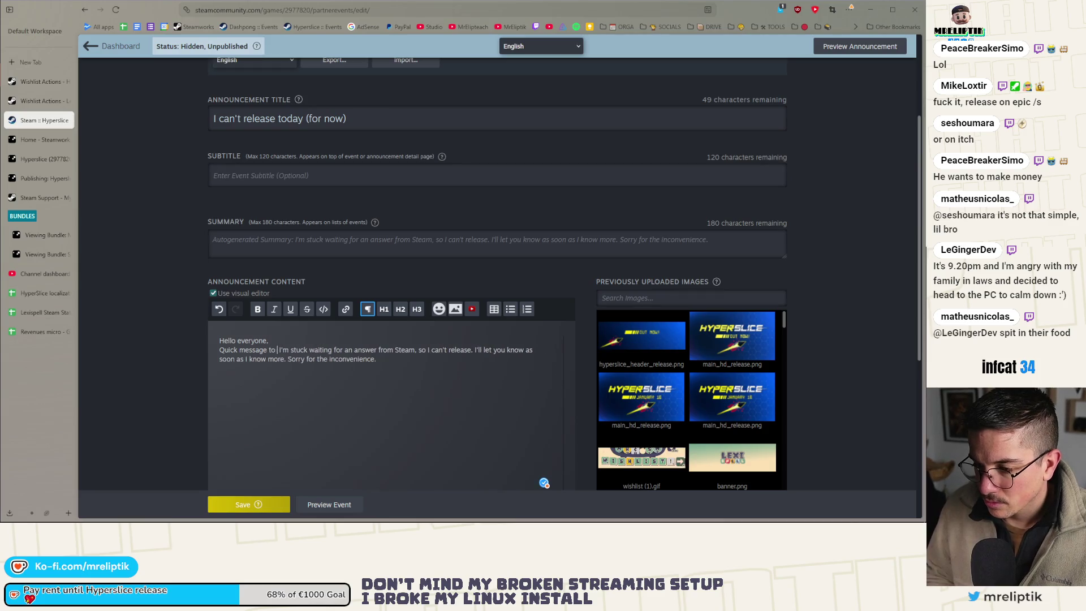
type("inform you")
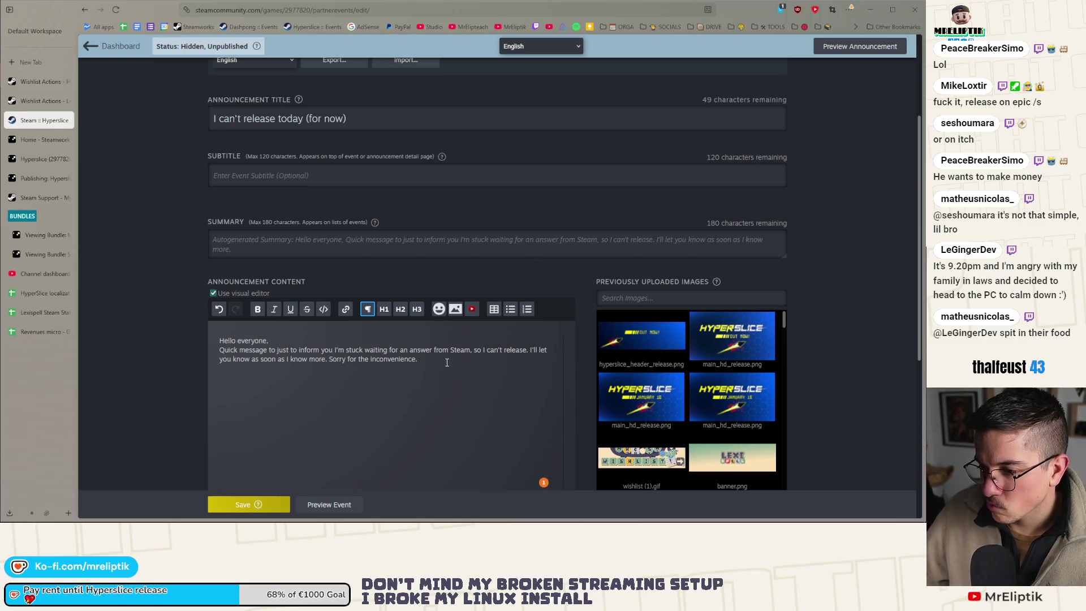
Tidy the line break after the greeting and save the news announcement.
scroll(429, 368, "down", 3)
left_click(286, 244)
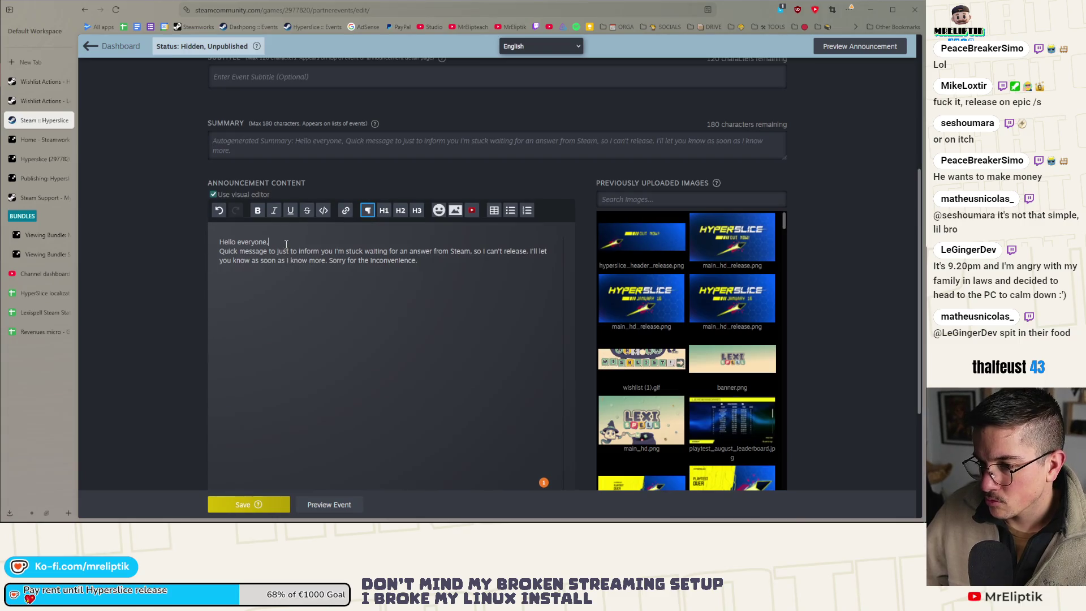
key("Return")
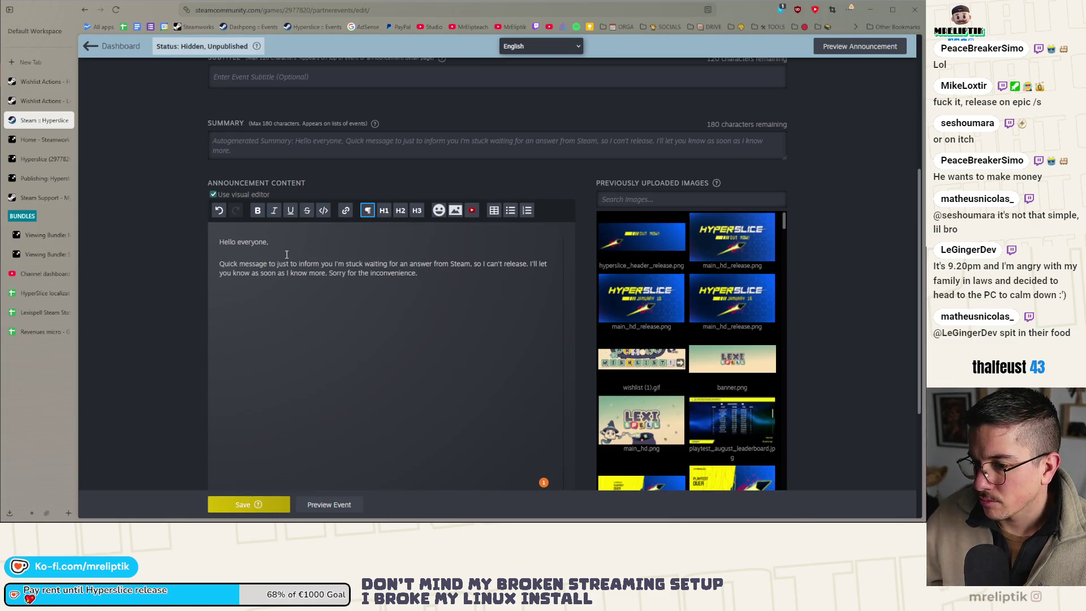
key("BackSpace")
scroll(270, 435, "down", 3)
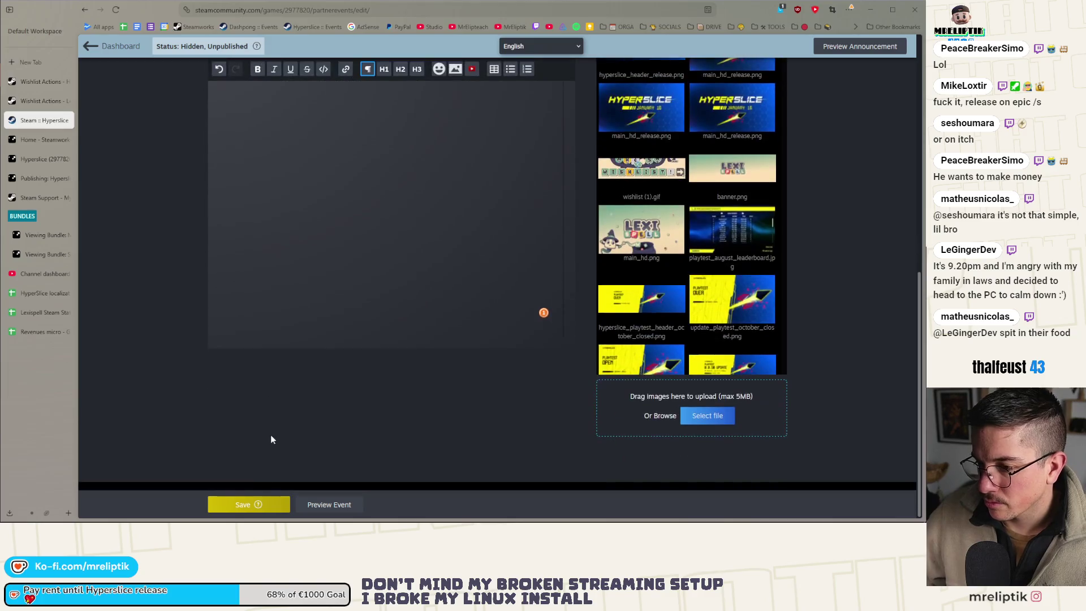
left_click(242, 506)
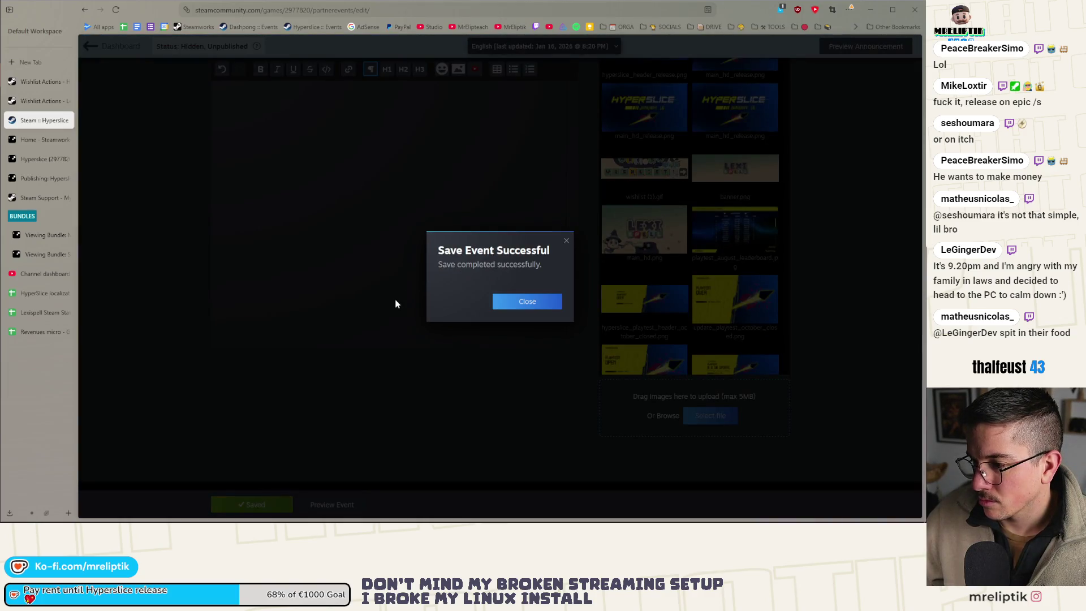
Dismiss the save confirmation and open previously uploaded images from the artwork settings.
left_click(526, 300)
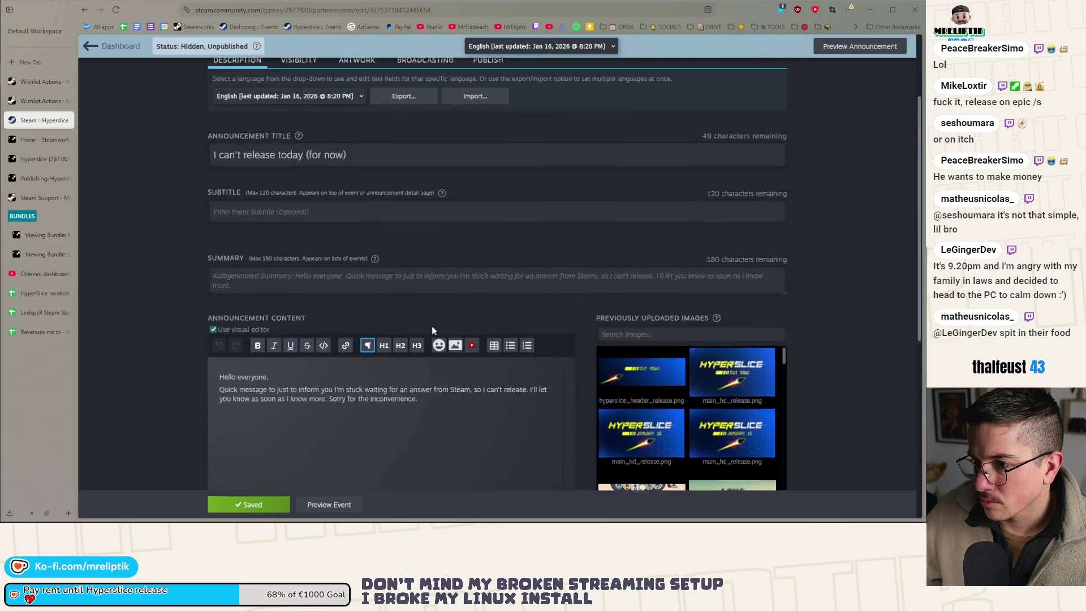
left_click(348, 175)
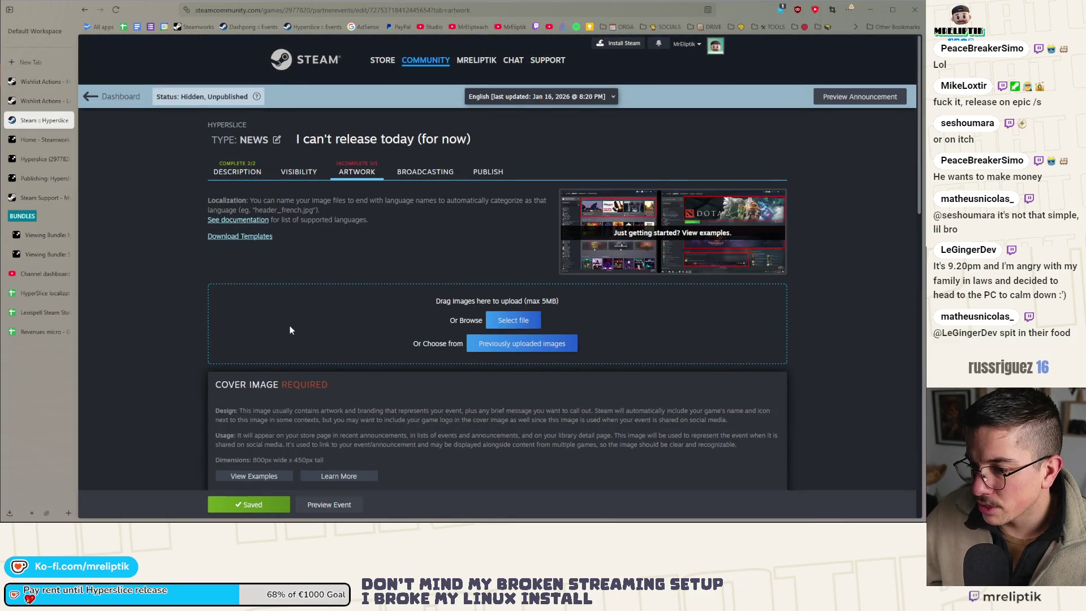
scroll(288, 327, "down", 5)
scroll(456, 322, "up", 4)
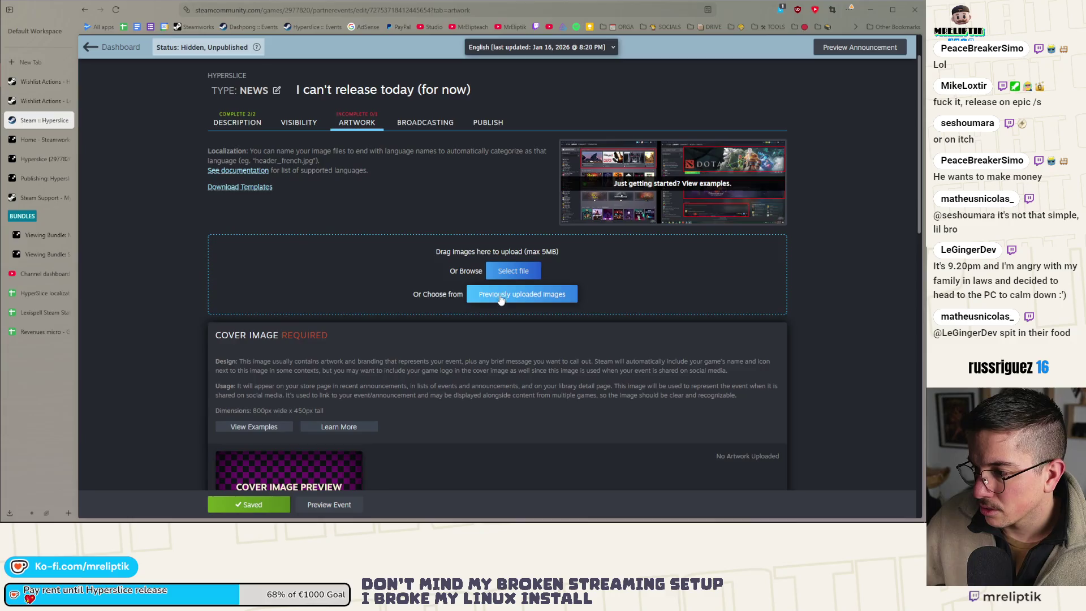
left_click(500, 299)
Pick hyperslice_payload_missile.jpg from the uploaded images as the 800x450 cover.
scroll(475, 306, "down", 2)
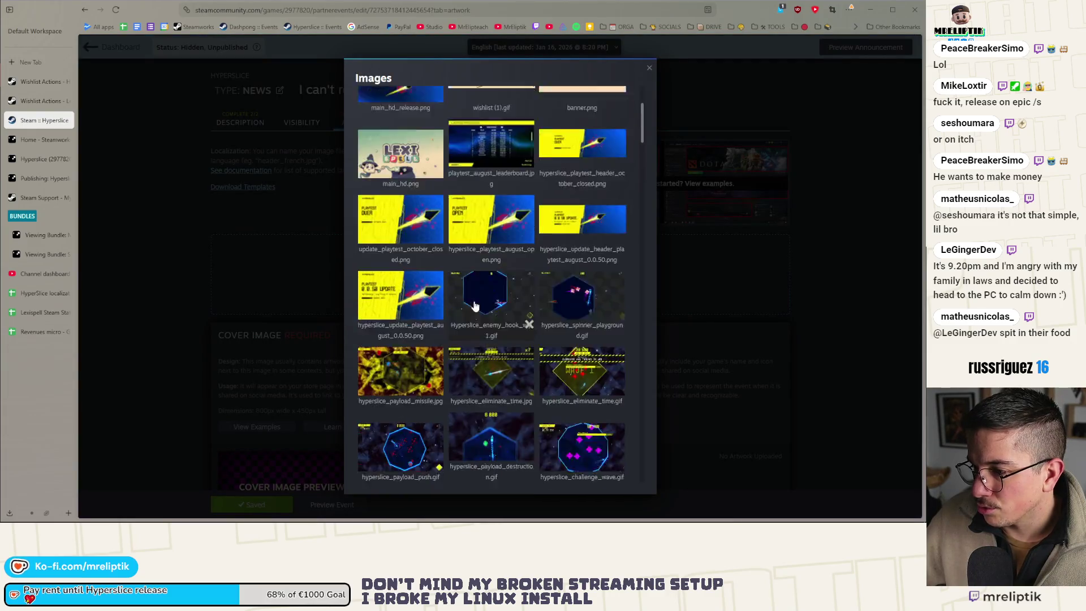
scroll(474, 306, "down", 2)
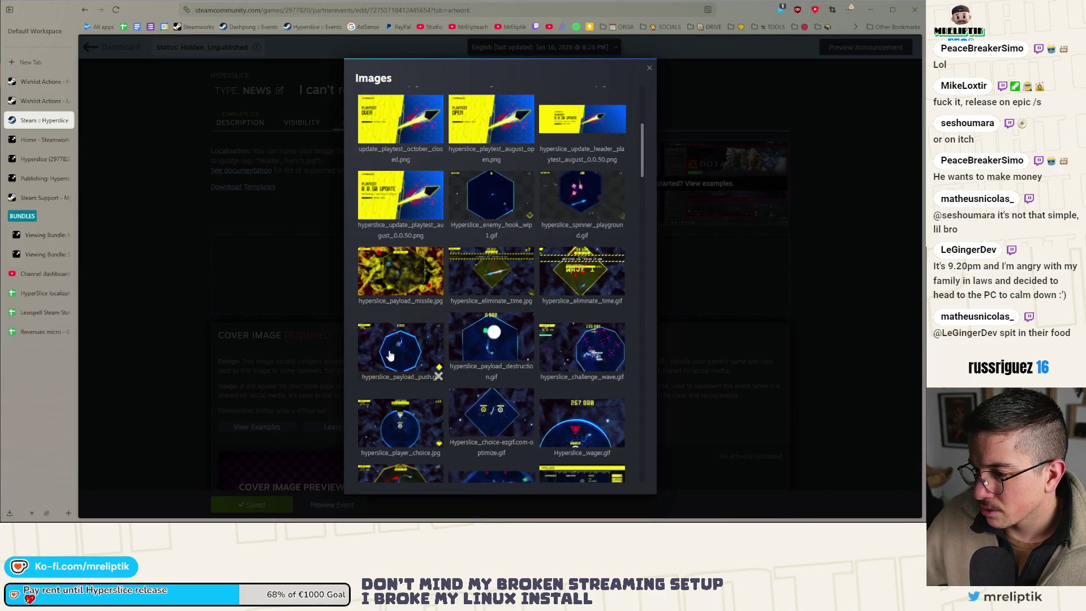
scroll(395, 345, "up", 4)
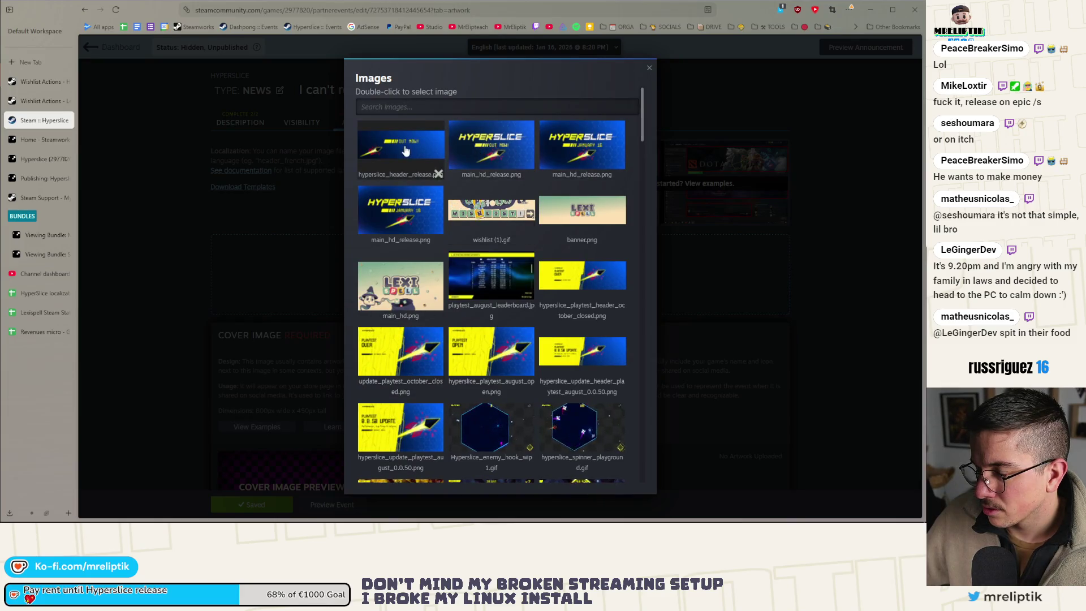
scroll(412, 227, "down", 3)
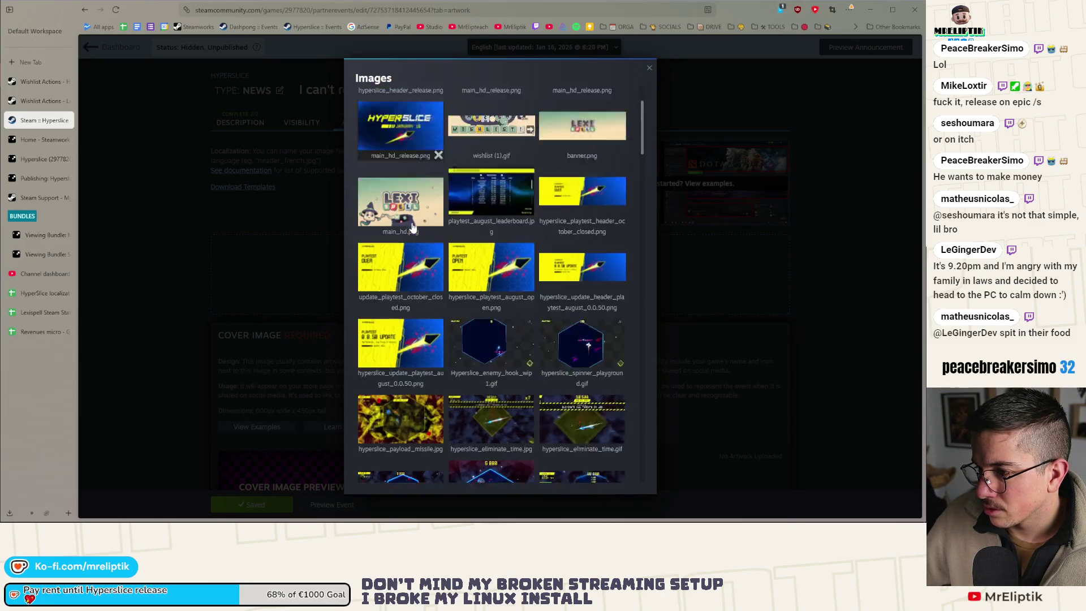
scroll(412, 227, "down", 3)
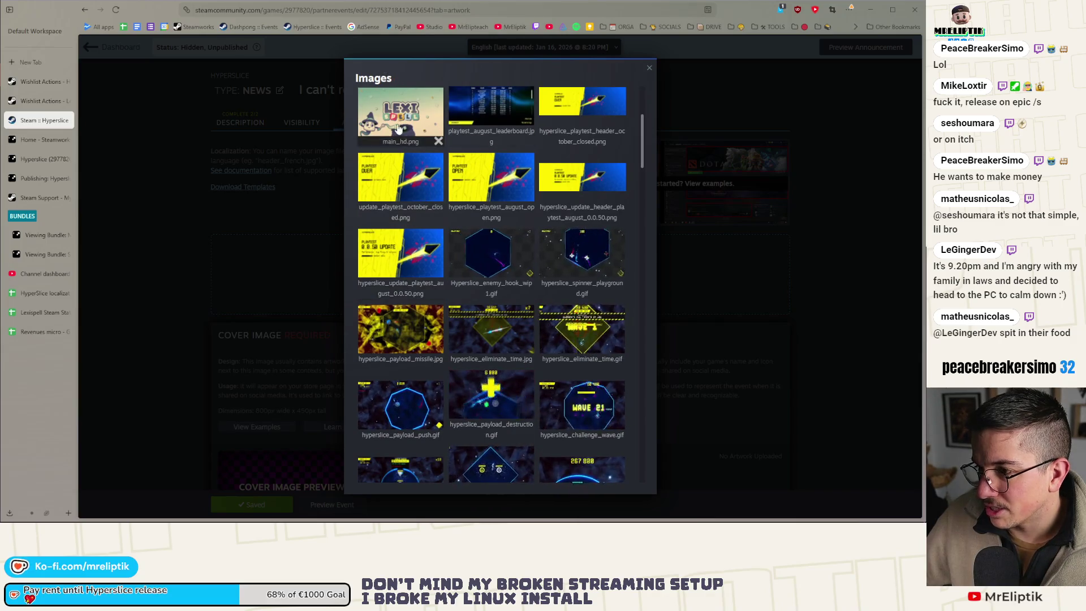
scroll(435, 192, "down", 15)
scroll(436, 192, "up", 20)
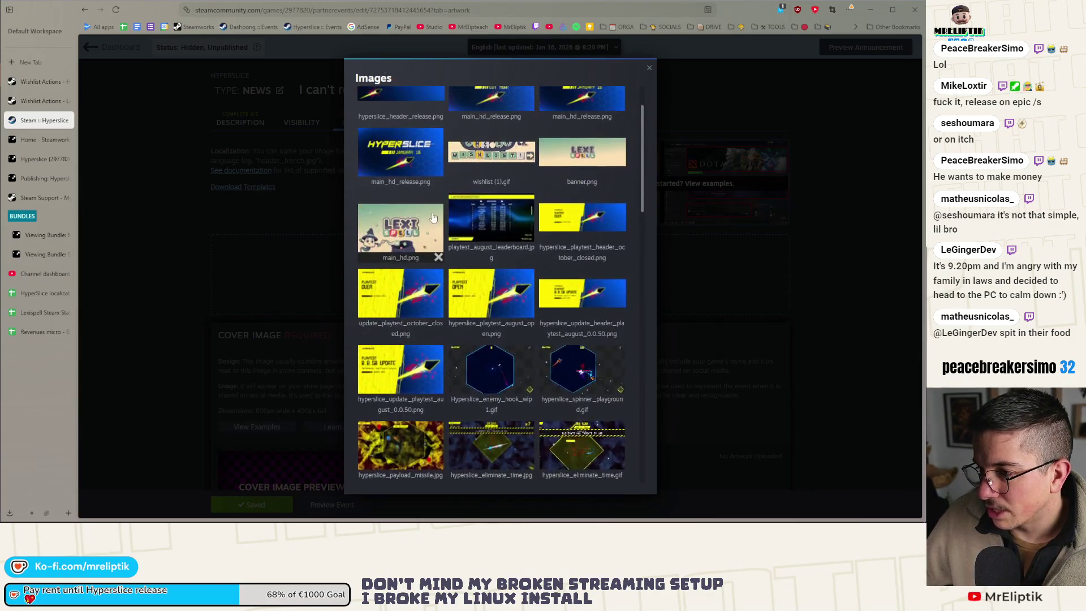
scroll(419, 243, "down", 2)
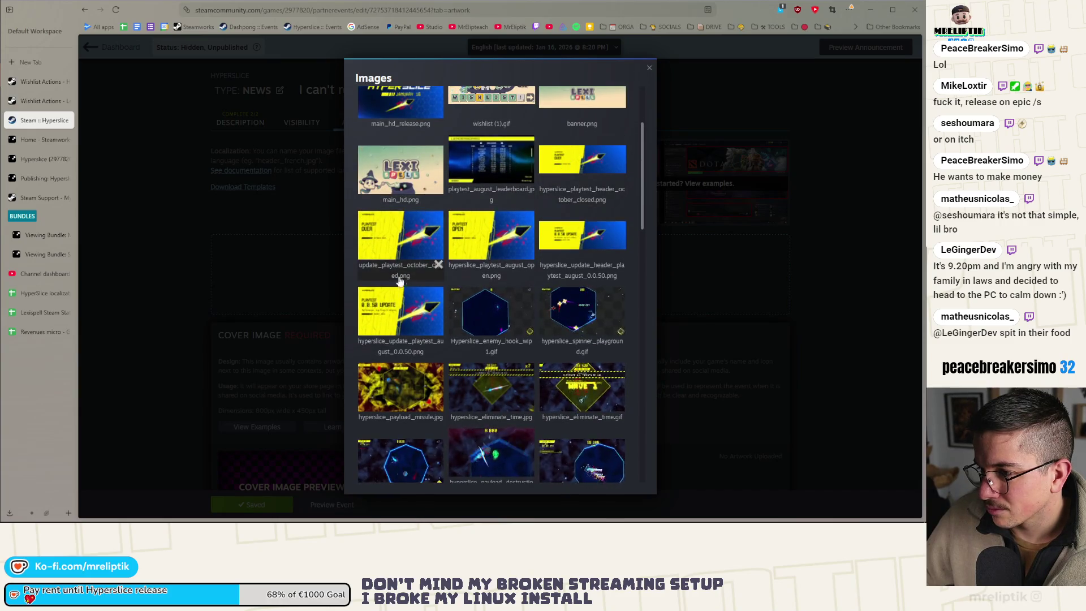
left_click(403, 388)
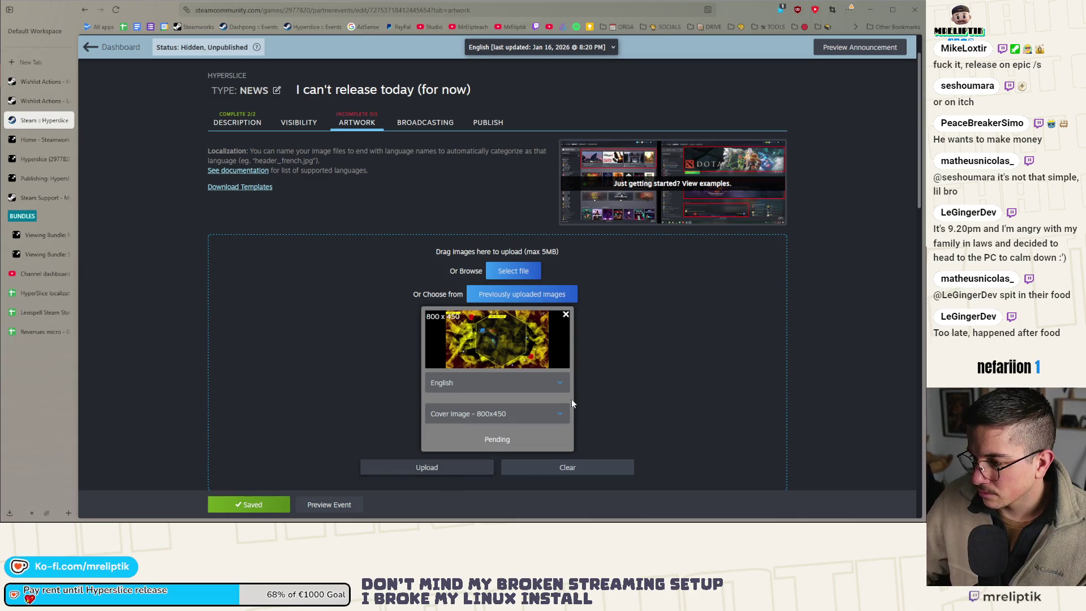
Set the image type to Cover Image - 800x450 and upload the payload missile image.
left_click(460, 415)
left_click(447, 438)
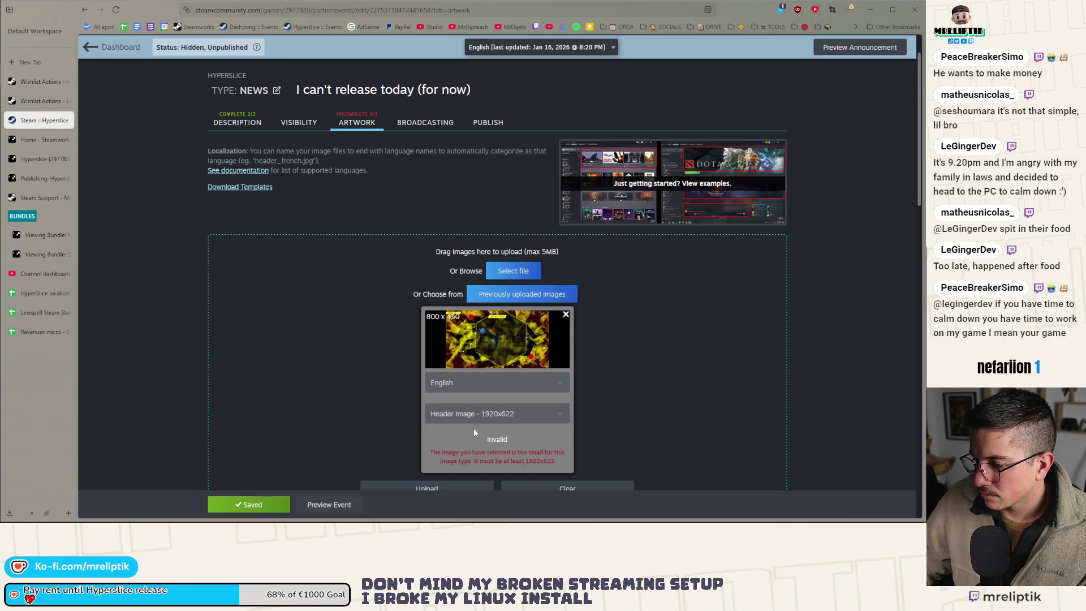
left_click(473, 413)
left_click(476, 449)
scroll(476, 449, "down", 2)
left_click(441, 369)
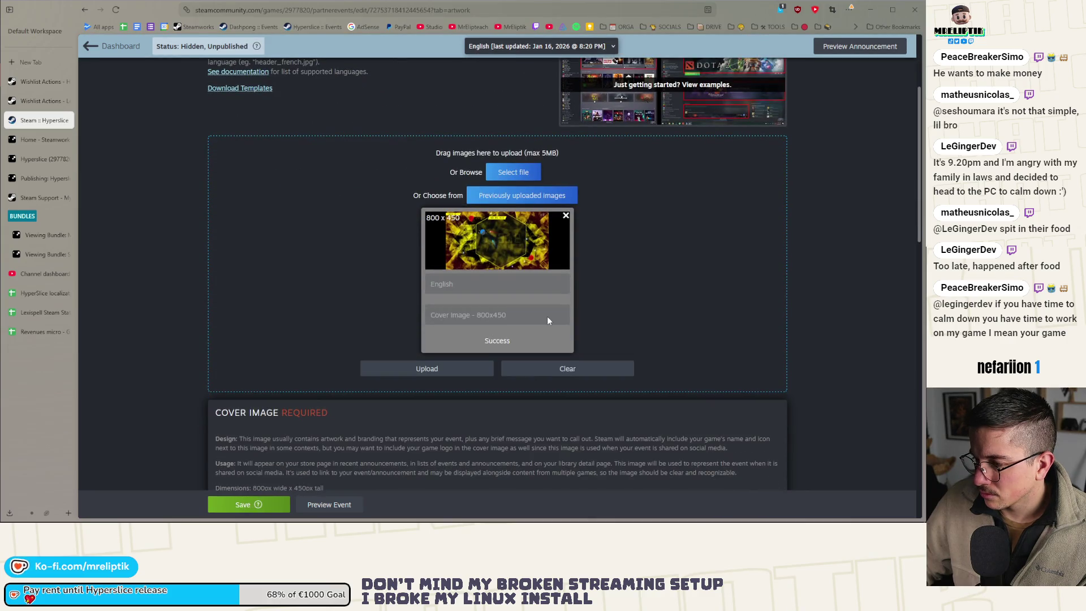
scroll(488, 339, "up", 3)
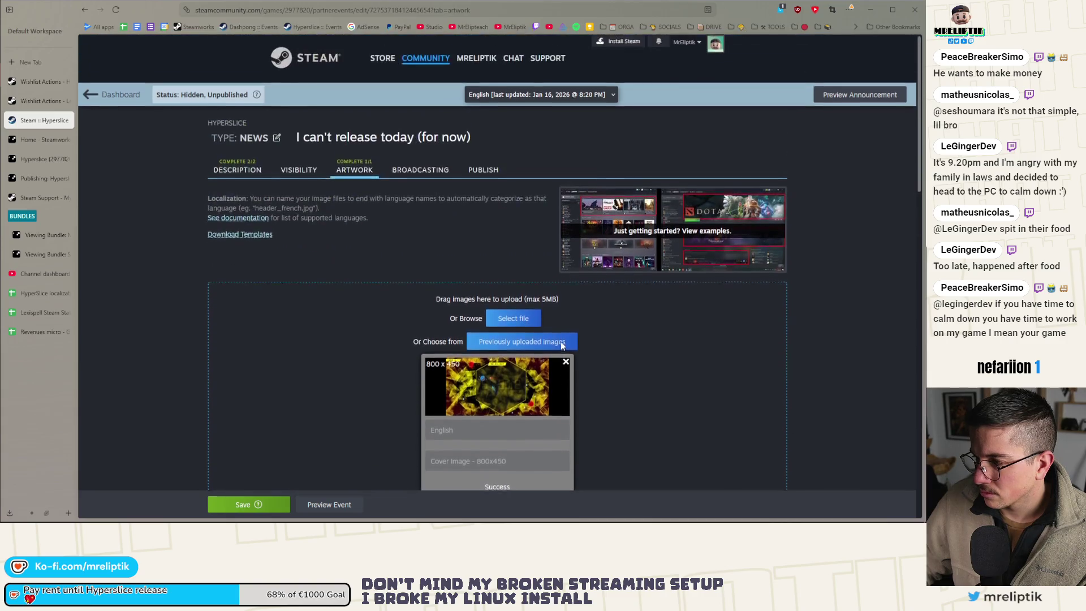
Publish the 'I can't release today (for now)' news event publicly, then close its tab.
left_click(500, 174)
scroll(395, 262, "down", 5)
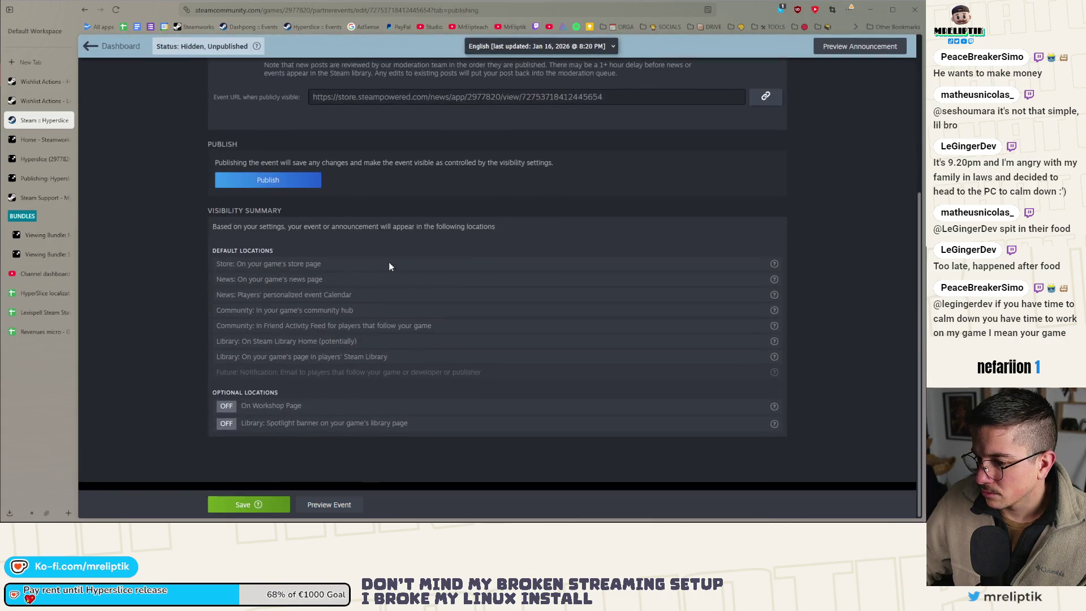
scroll(246, 396, "up", 4)
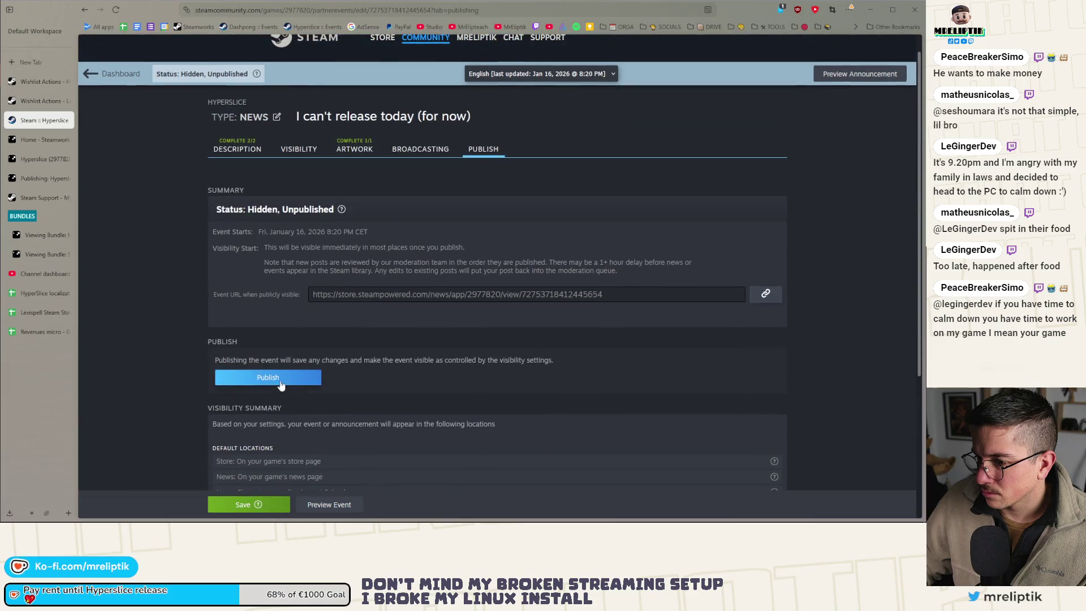
left_click(279, 379)
left_click(530, 335)
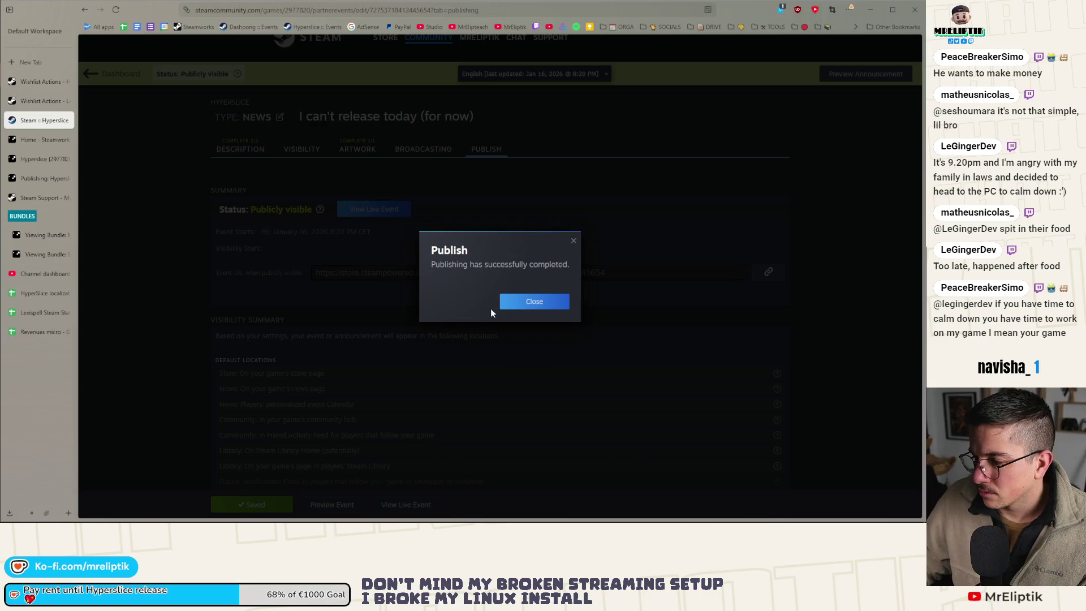
left_click(534, 302)
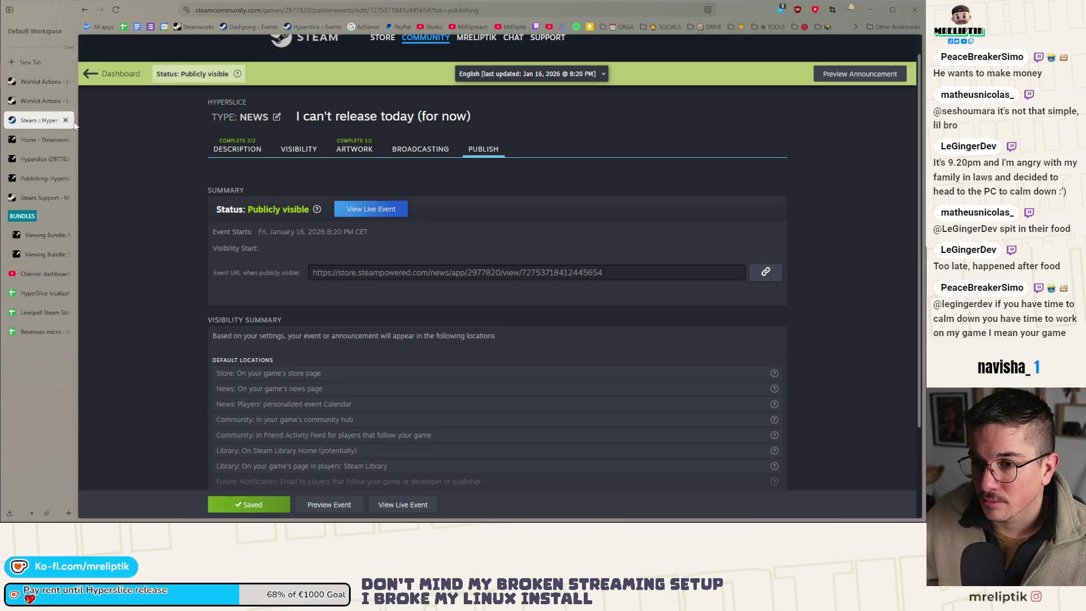
left_click(65, 121)
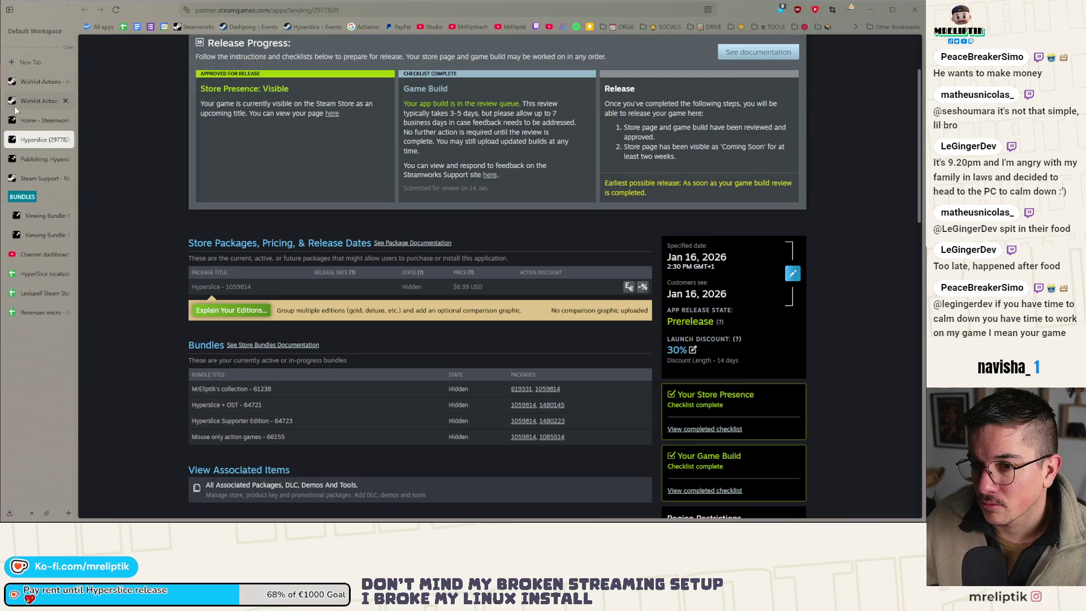
Reload the Hyperslice landing page twice to confirm the Jan 16, 2026 date panel is gone.
left_click(116, 10)
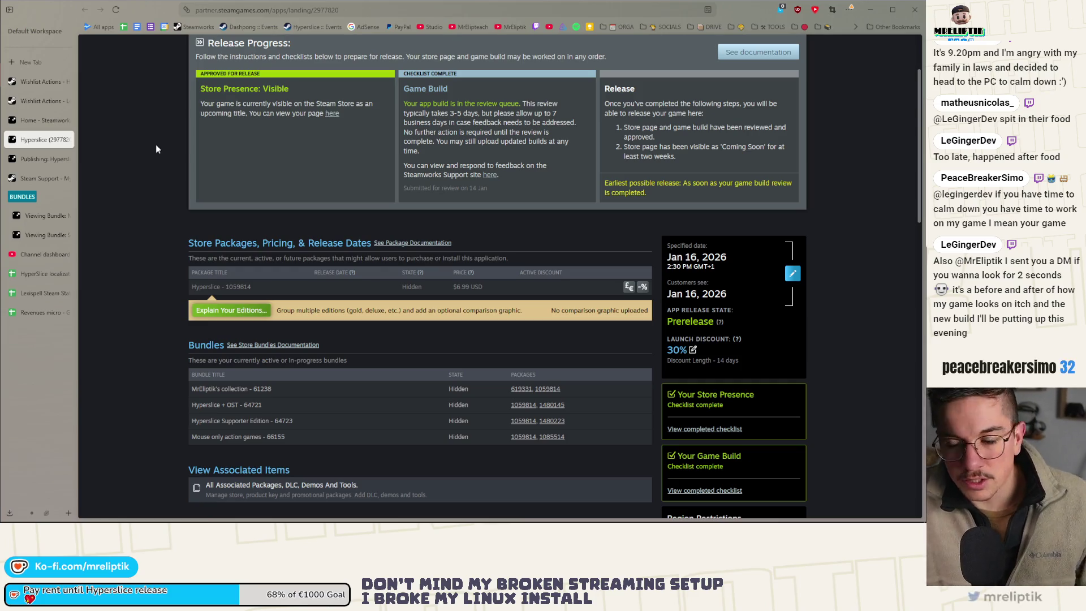
left_click(116, 10)
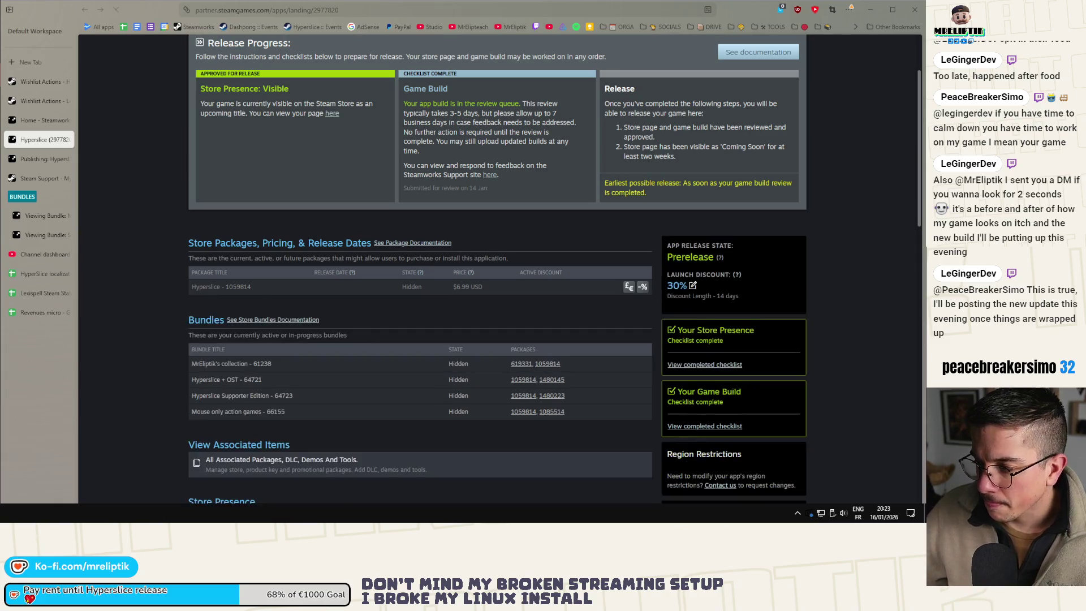
key("alt+Tab")
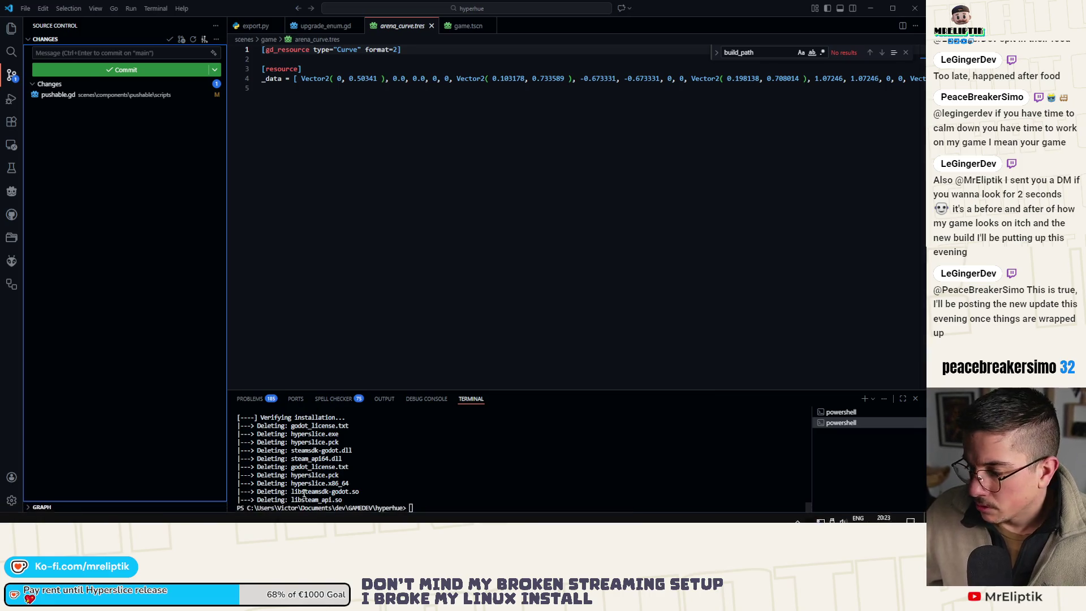
Switch from VS Code back to Discord's eliptiknews channel.
key("alt+Tab")
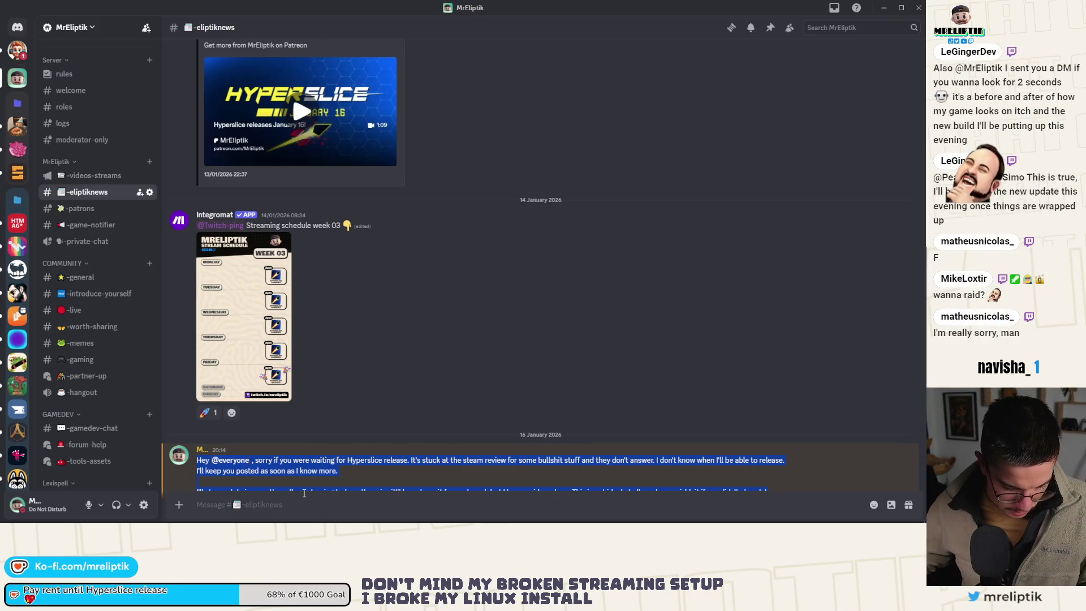
Open the fellow developer's DM and enlarge their forwarded Before screenshot.
scroll(386, 433, "down", 3)
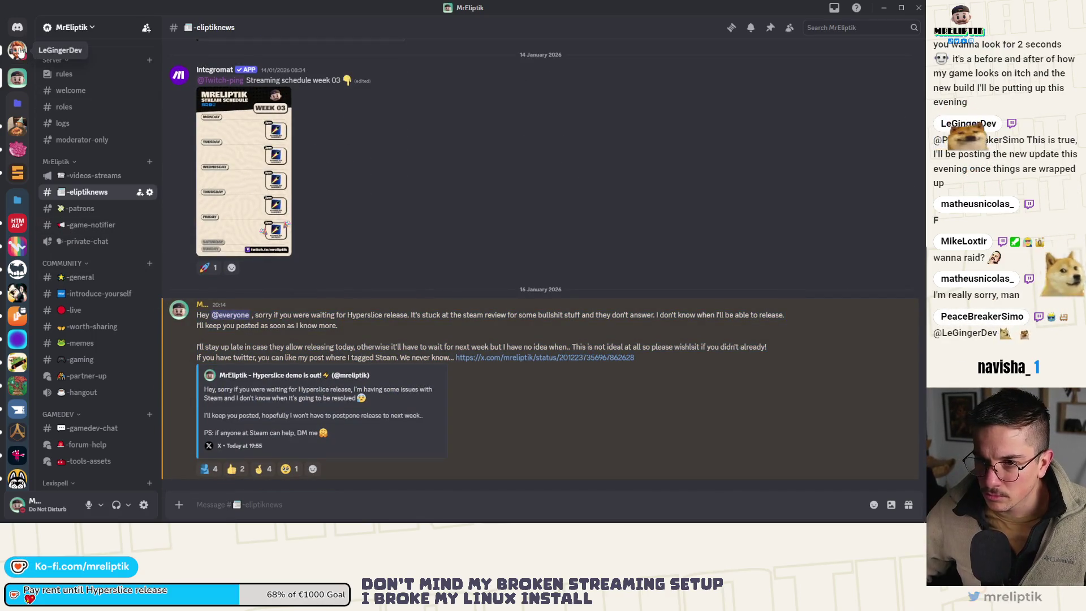
left_click(17, 27)
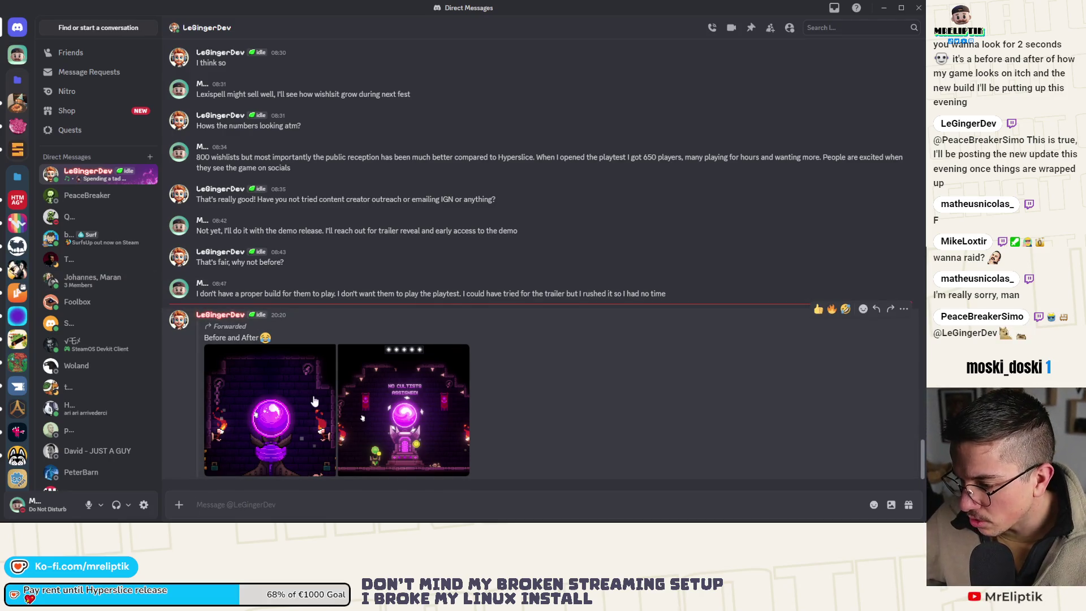
left_click(249, 409)
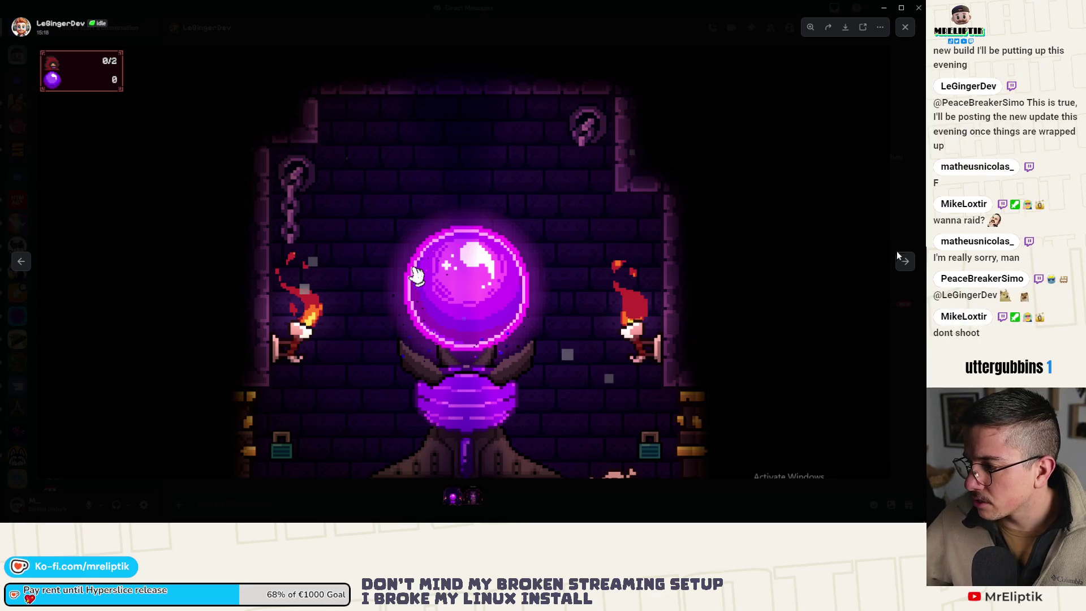
Browse the Before and After screenshots in the image viewer, then close it.
left_click(905, 261)
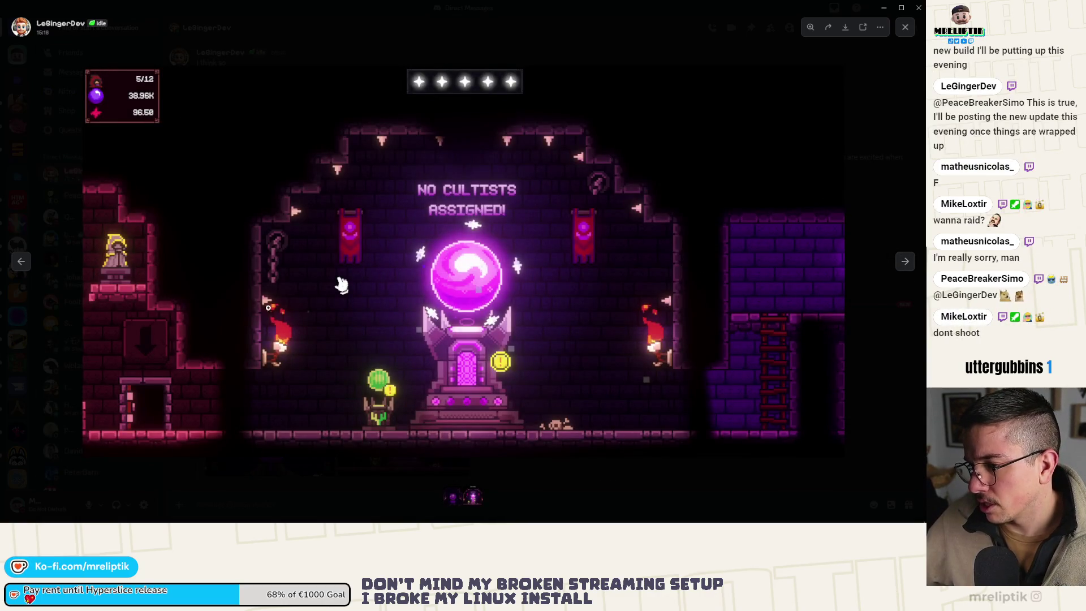
left_click(21, 261)
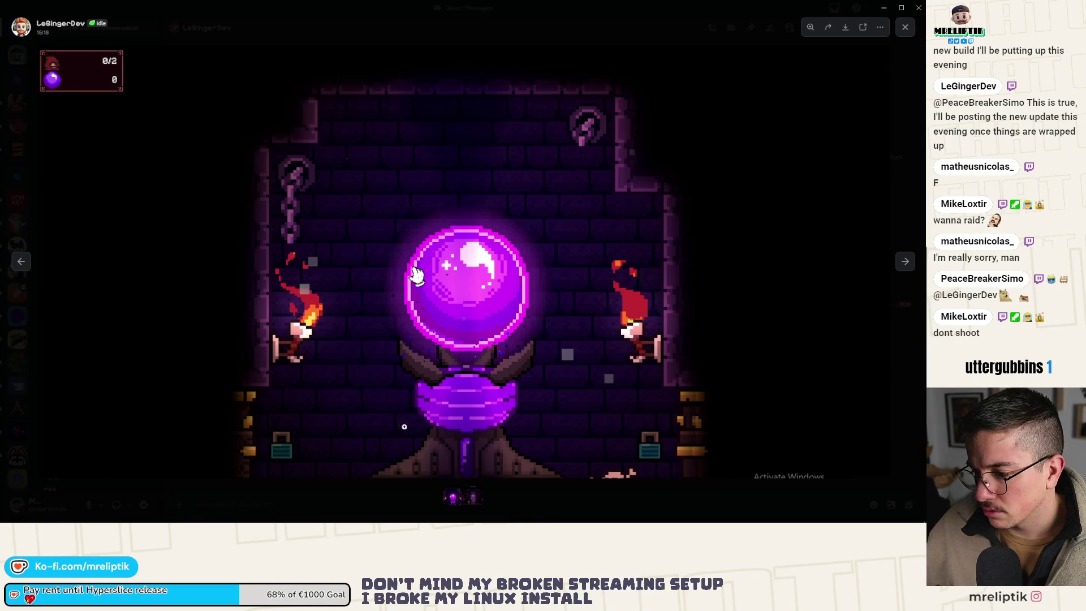
scroll(150, 440, "up", 3)
scroll(208, 102, "down", 3)
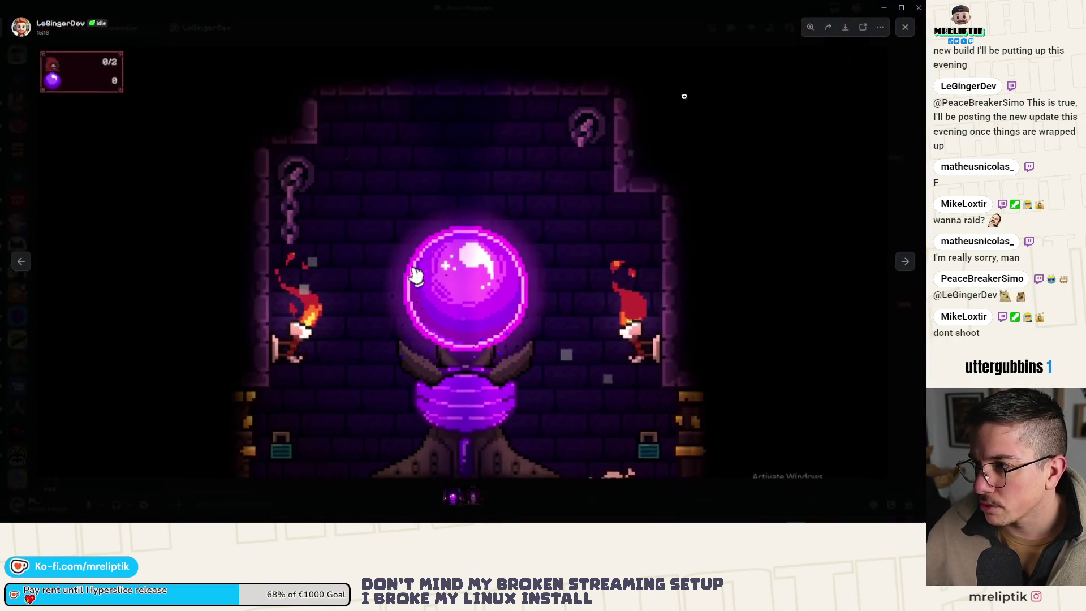
left_click(905, 27)
React to the screenshot message with 🔥, return to eliptiknews, and switch to VS Code.
right_click(435, 385)
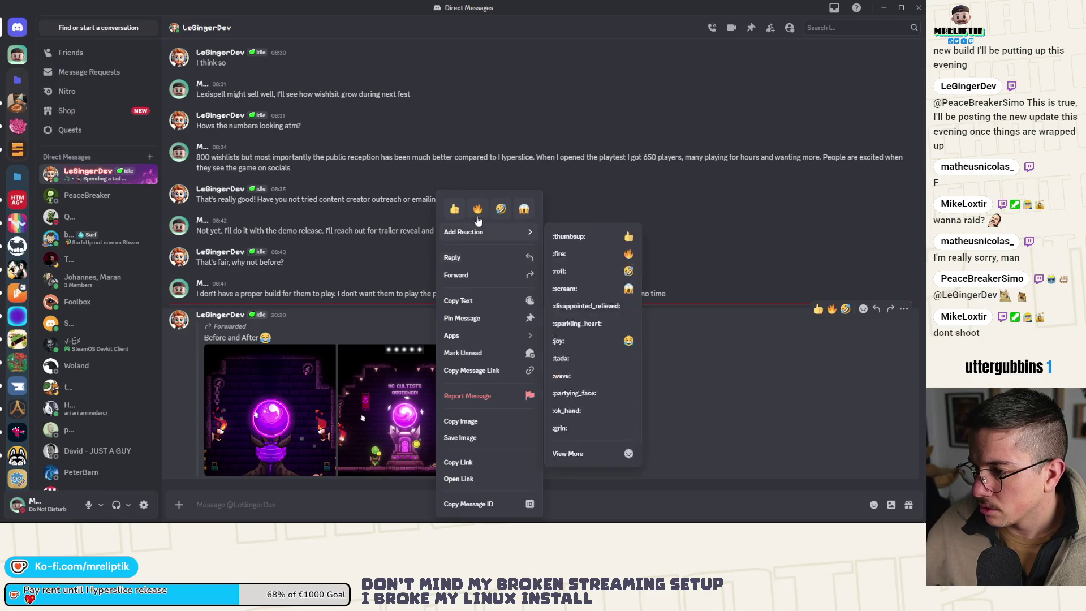
left_click(478, 209)
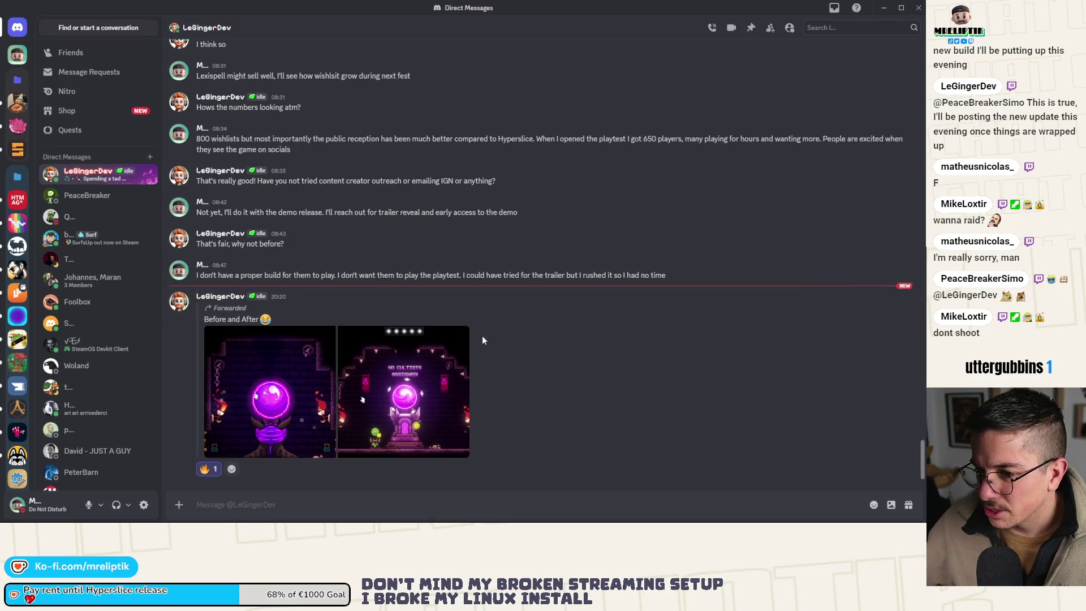
left_click(17, 55)
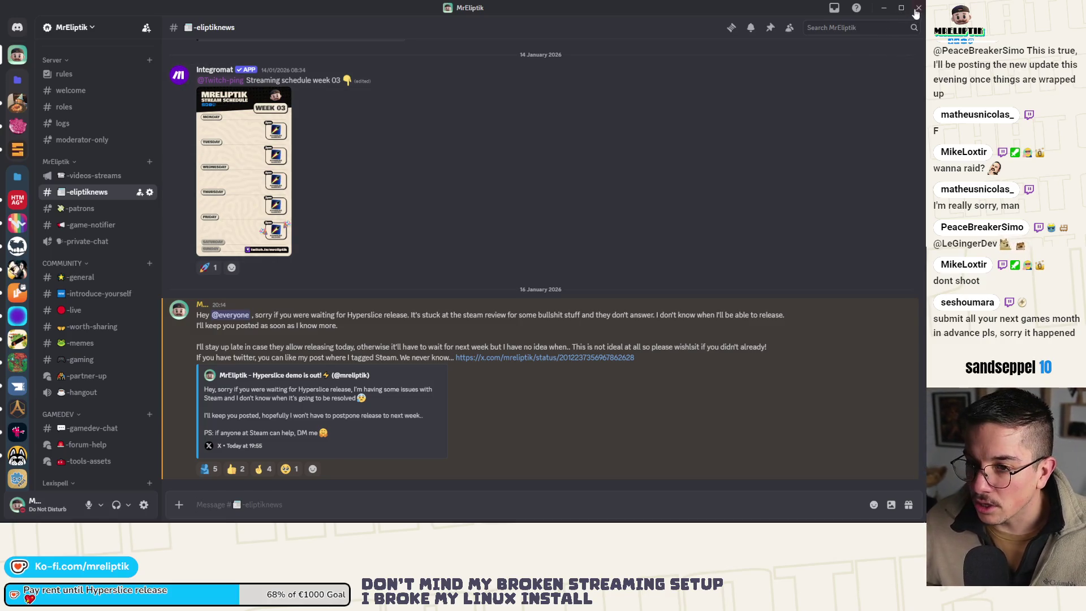
key("alt+Tab")
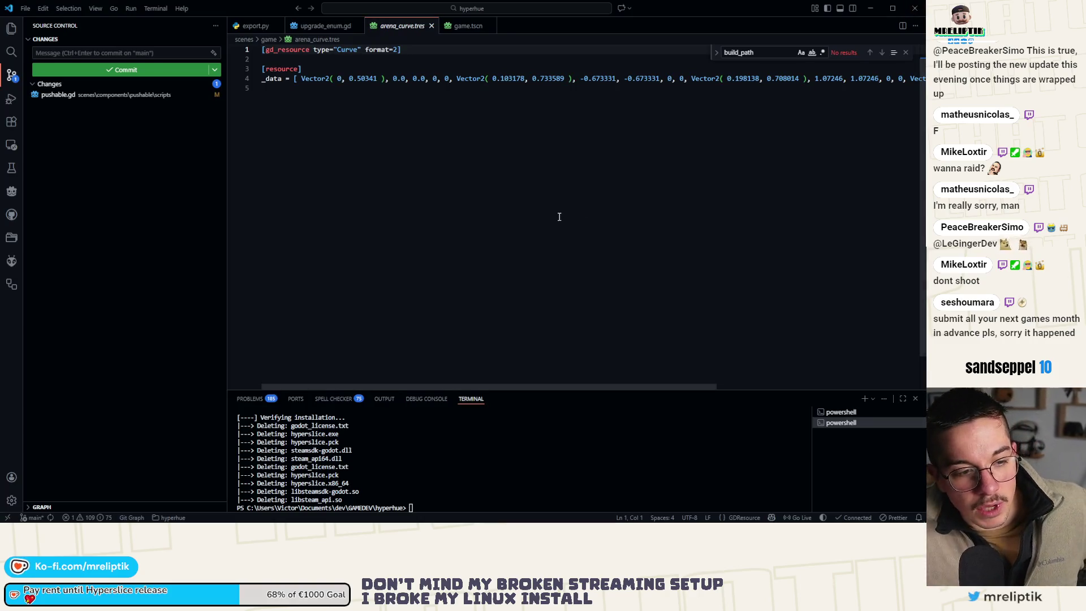